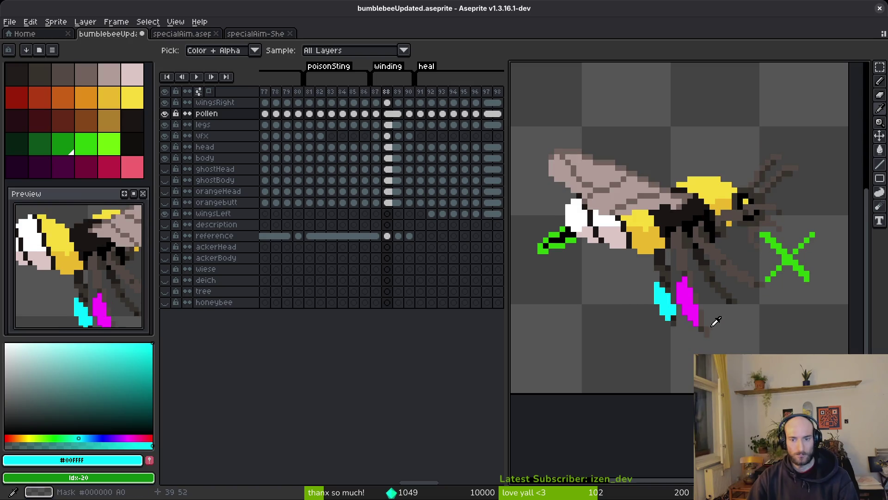
Compare the bee's poses in frames 87–88, then bring up the sprite sheet export settings for all frames
key(Right)
key(Left)
key(Right)
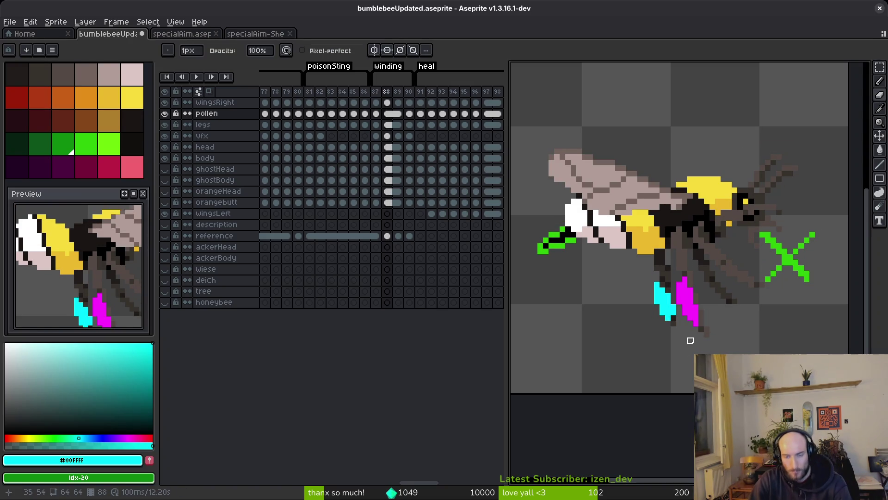
key(Left)
key(Right)
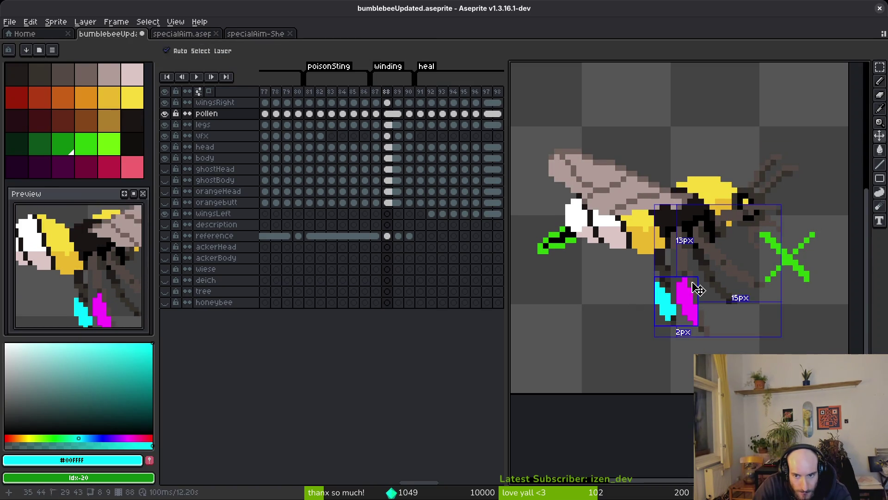
scroll(685, 284, down, 5)
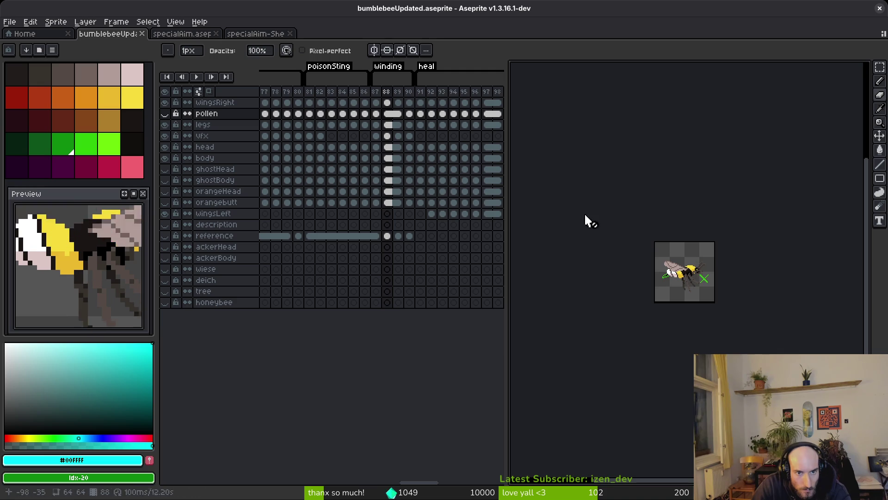
key(ctrl+e)
scroll(687, 276, down, 3)
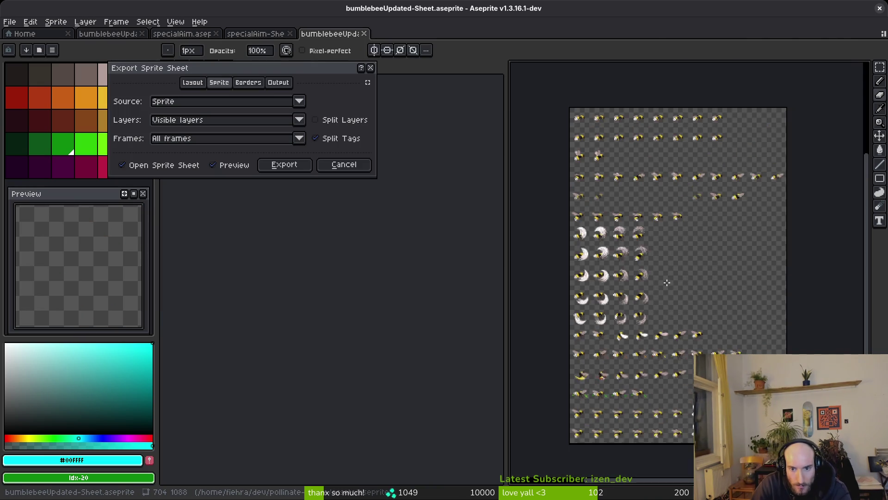
Generate the sprite sheet and browse the export output location to the art/player folder
click(290, 171)
scroll(613, 296, down, 5)
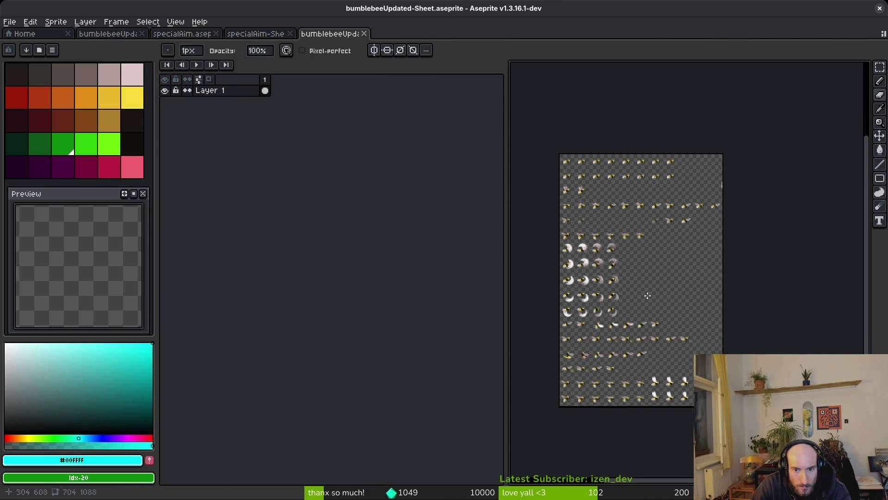
key(ctrl+alt+shift+s)
click(222, 41)
click(232, 56)
click(45, 41)
double_click(60, 100)
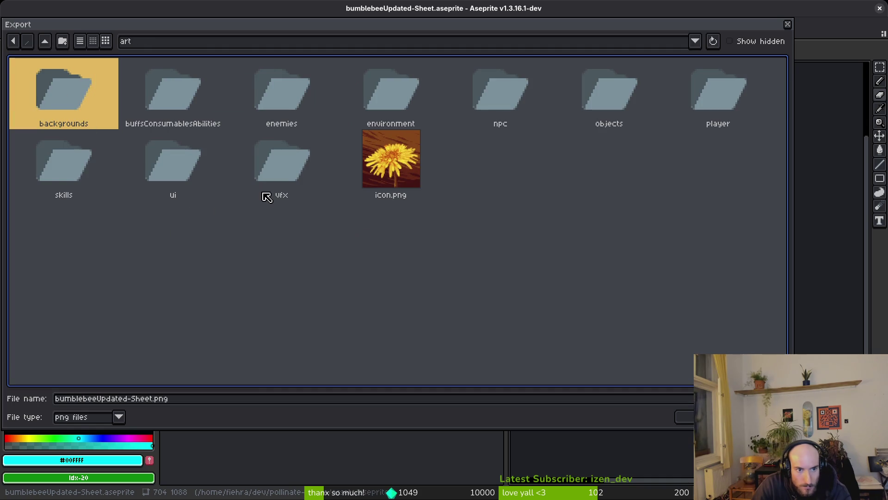
click(709, 84)
double_click(708, 85)
Export the sheet as bumblebee-Sheet.png, overwriting the existing file, and switch to Godot
click(83, 81)
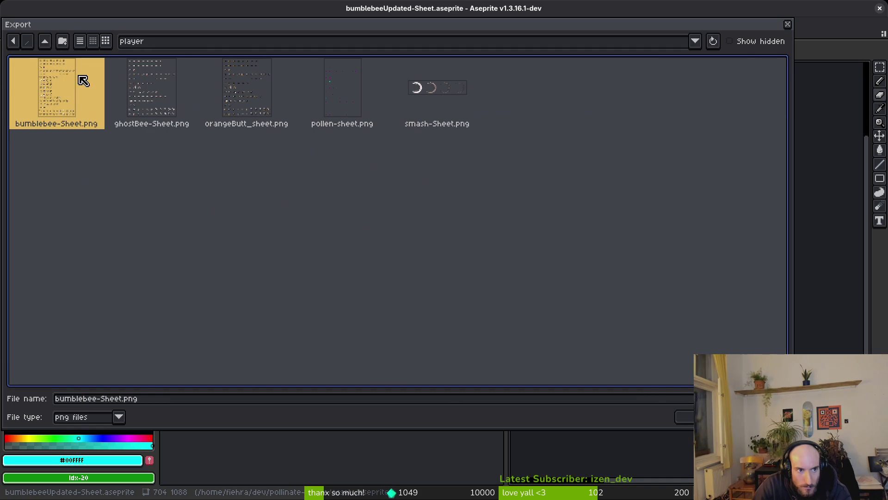
click(680, 415)
click(386, 280)
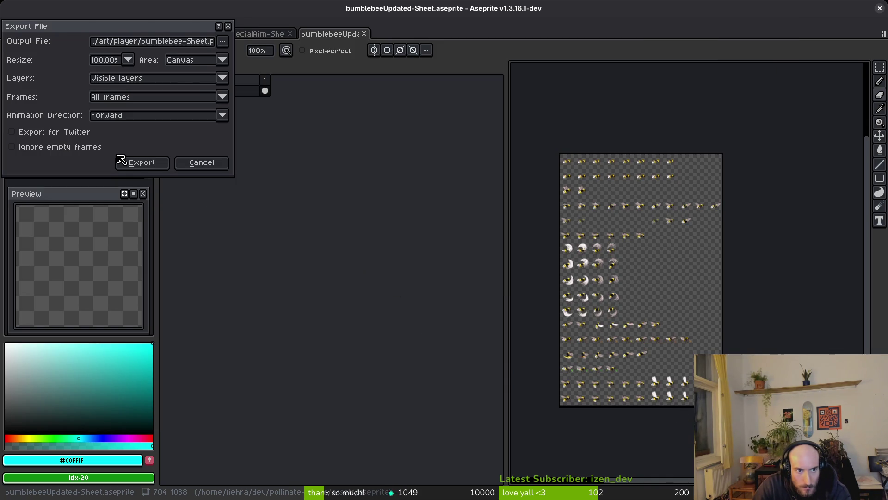
click(120, 158)
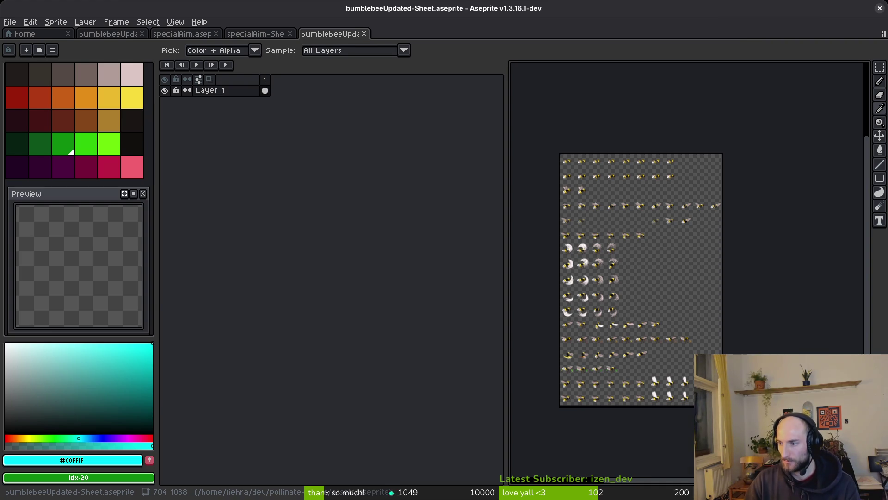
key(alt+Tab)
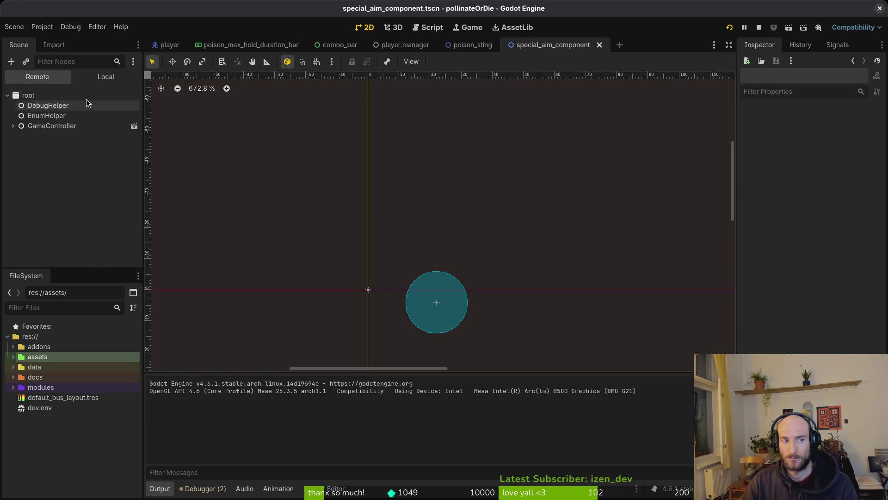
Run the project from the main menu into a level to check the bee, close the game and return to Aseprite
click(105, 77)
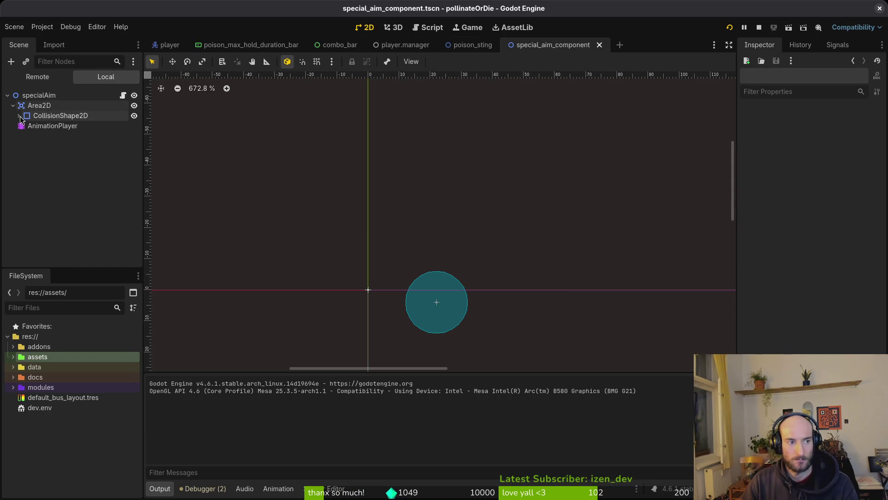
click(729, 27)
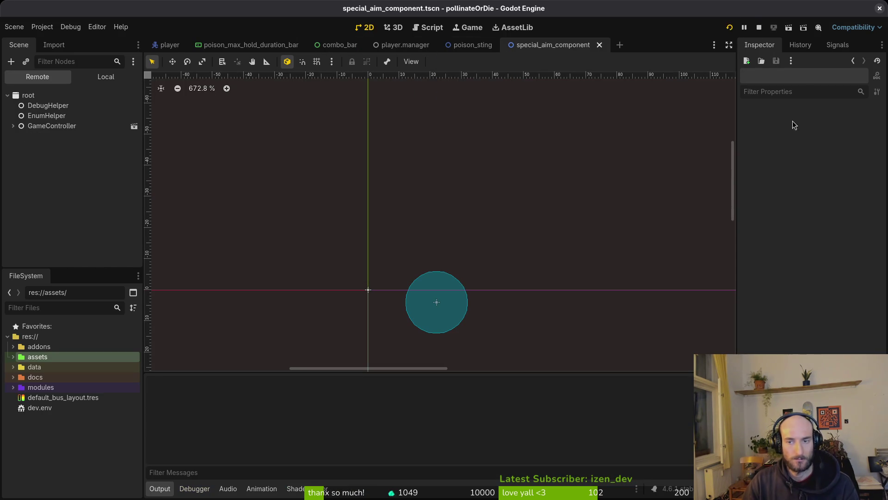
key(Return)
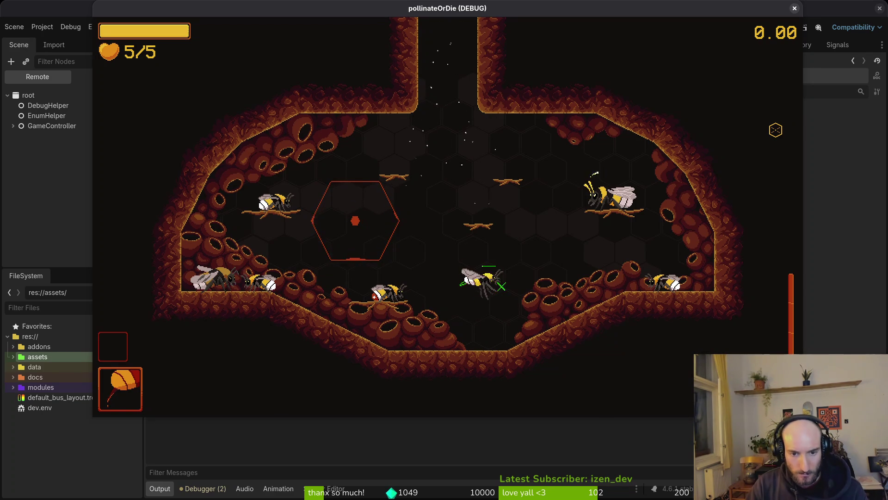
click(795, 9)
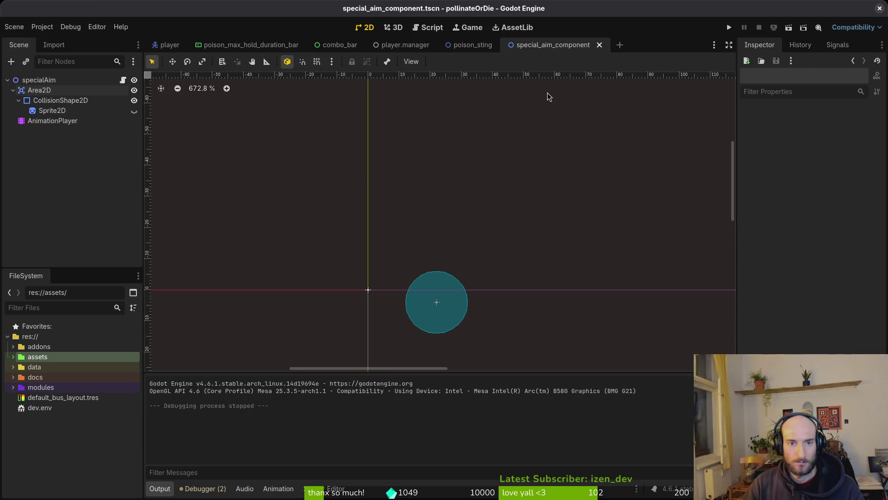
key(alt+Tab)
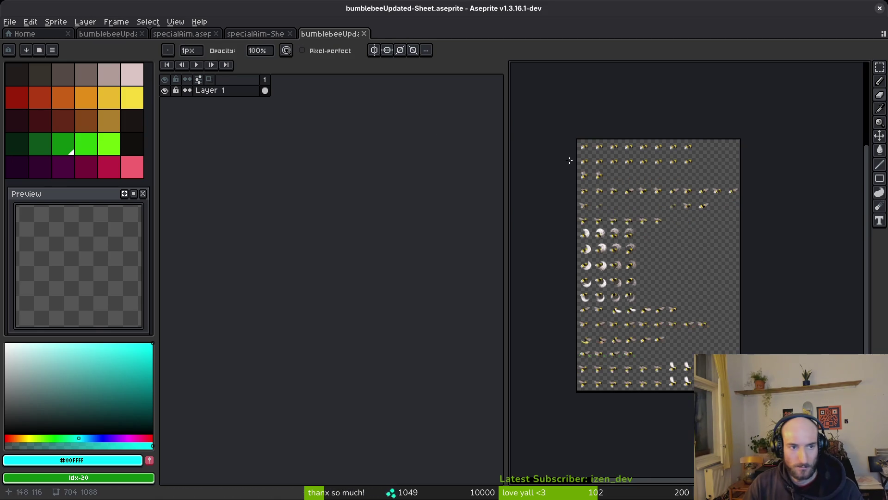
Close the exported sheet document and switch back to the bumblebeeUpdated animation
click(366, 34)
click(197, 34)
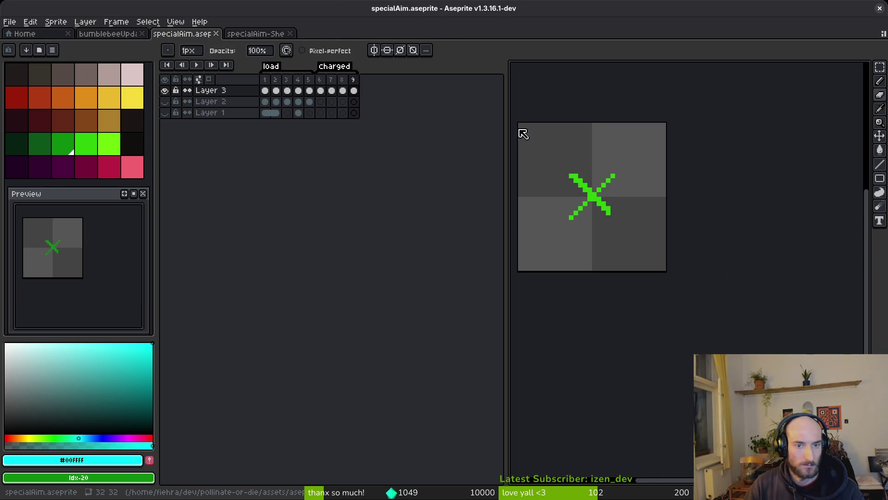
drag(615, 180, 706, 250)
key(ctrl+shift+Tab)
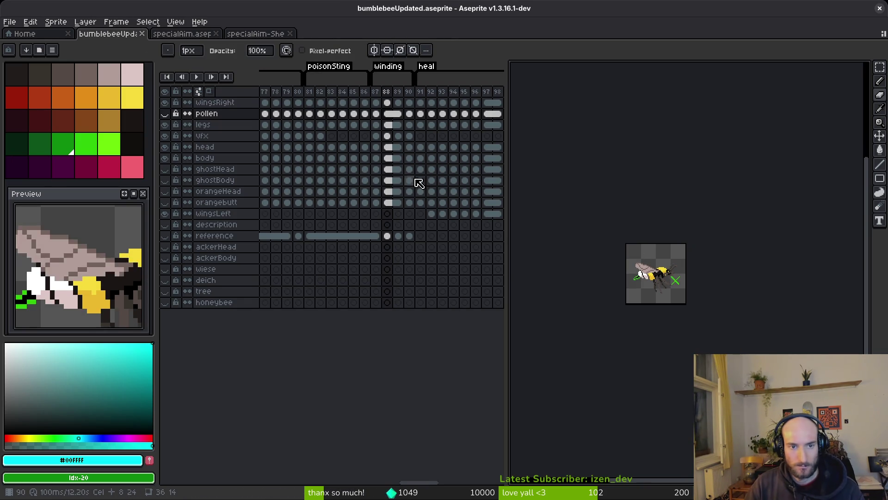
scroll(411, 161, left, 1)
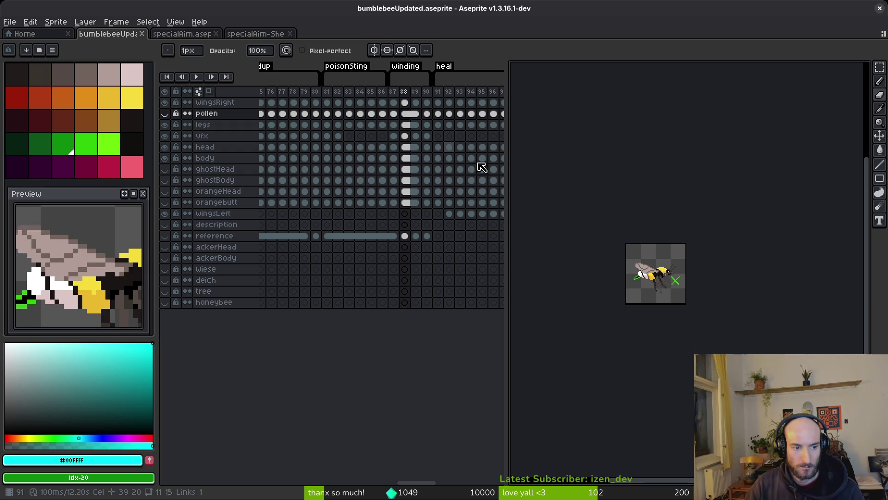
scroll(694, 292, up, 2)
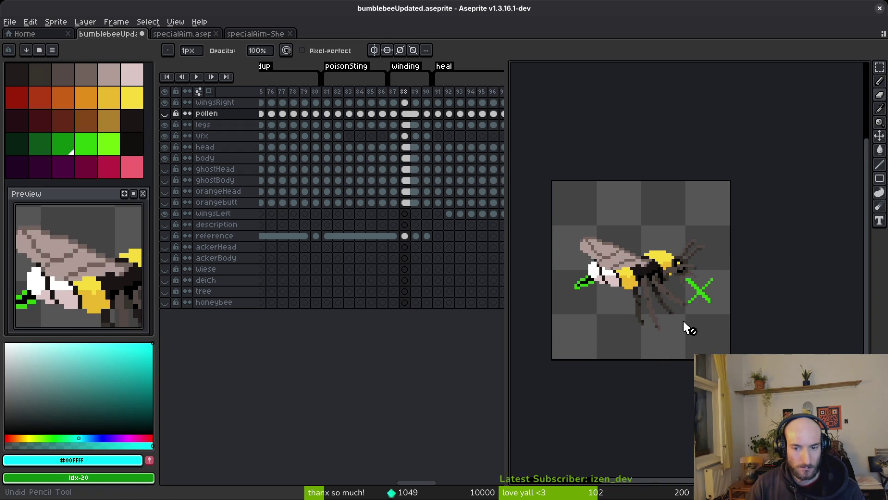
scroll(445, 210, right, 1)
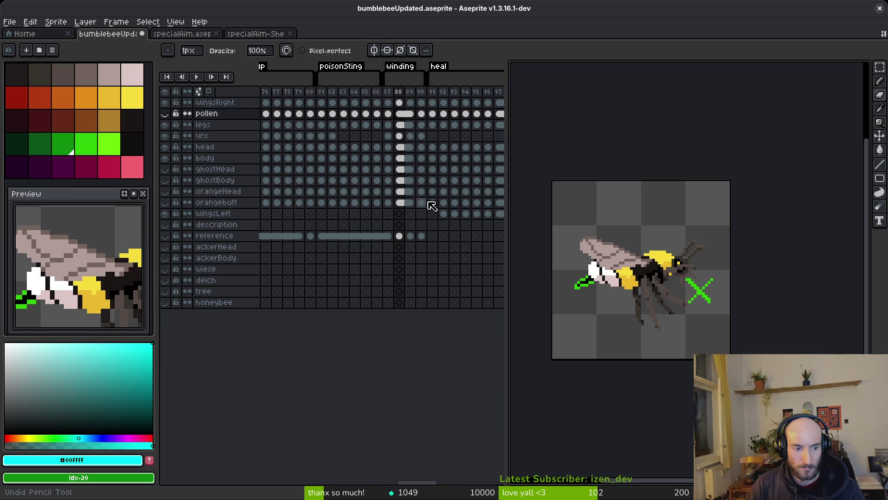
Undo/redo the cel linking at frames 88–89, show the pollen layer again and select the frame 88–89 cels across layers
key(ctrl+z)
key(ctrl+z)
key(ctrl+z)
key(ctrl+z)
key(ctrl+z)
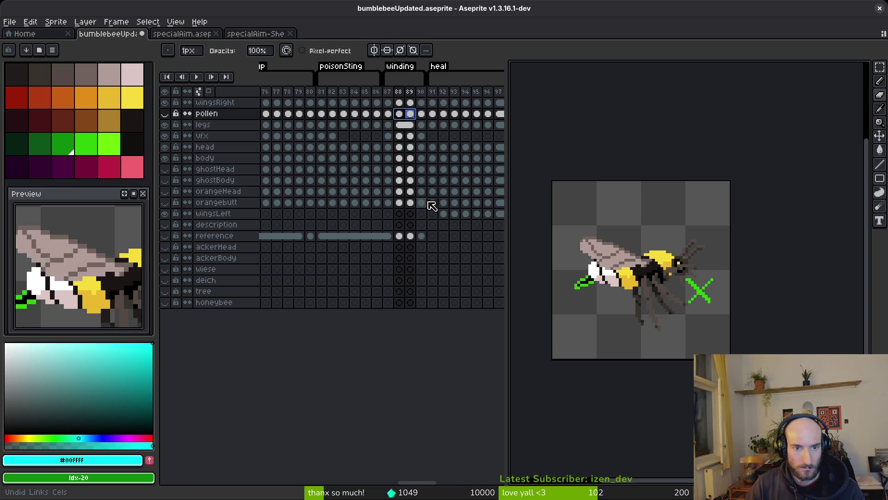
key(ctrl+y)
key(ctrl+y)
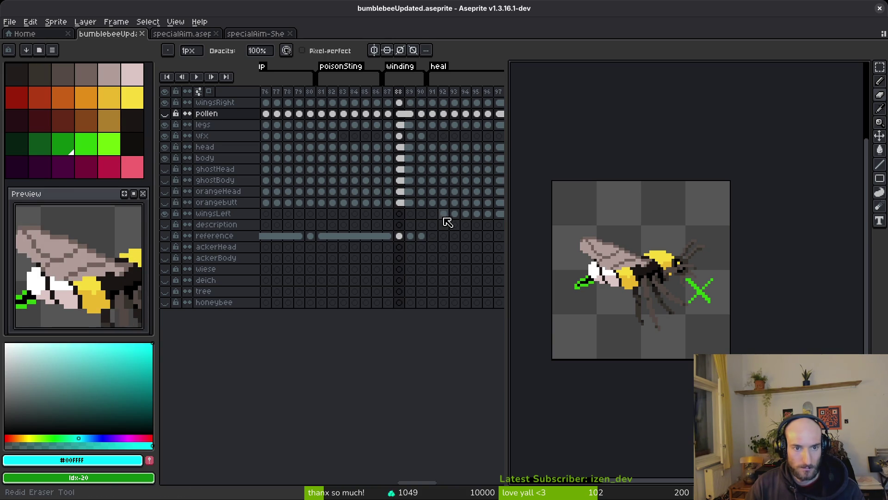
click(164, 113)
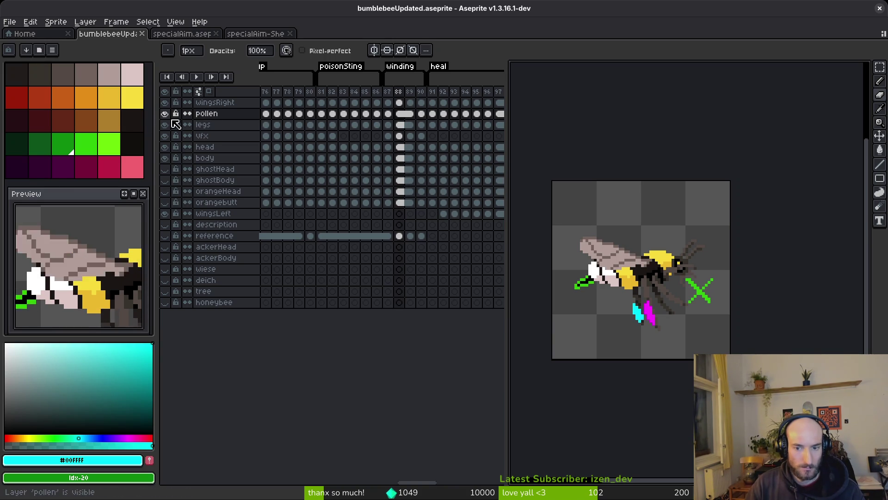
click(399, 103)
mouse_move(416, 230)
mouse_down()
mouse_move(399, 102)
mouse_move(413, 143)
mouse_up()
key(ctrl+a)
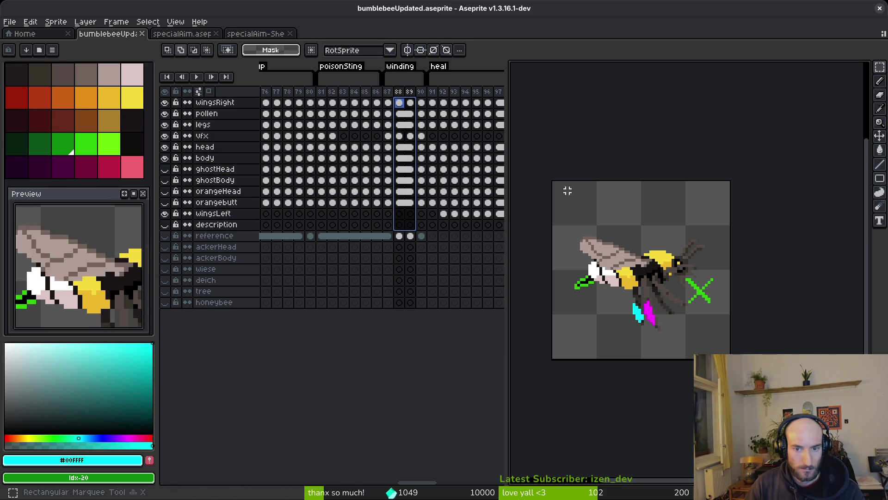
Shift the bee's content in frames 88–89 slightly upward and commit the move
mouse_move(419, 229)
mouse_down()
mouse_move(389, 201)
mouse_move(397, 103)
mouse_up()
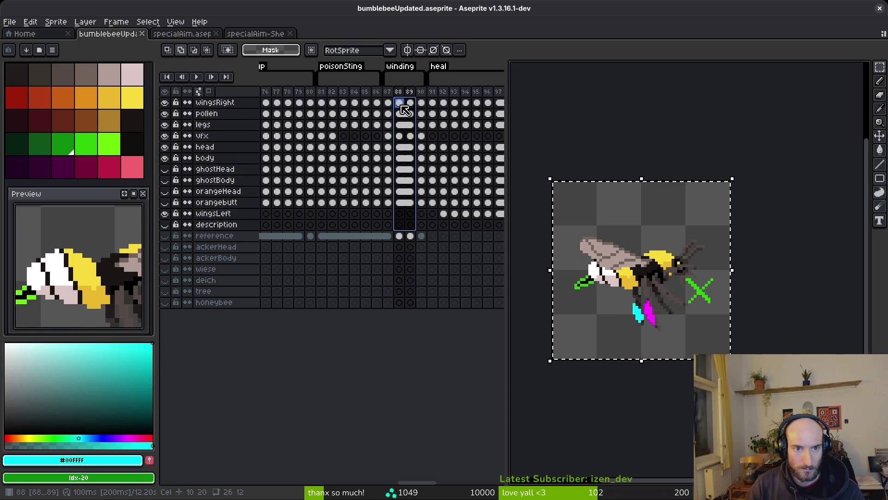
drag(638, 246, 648, 240)
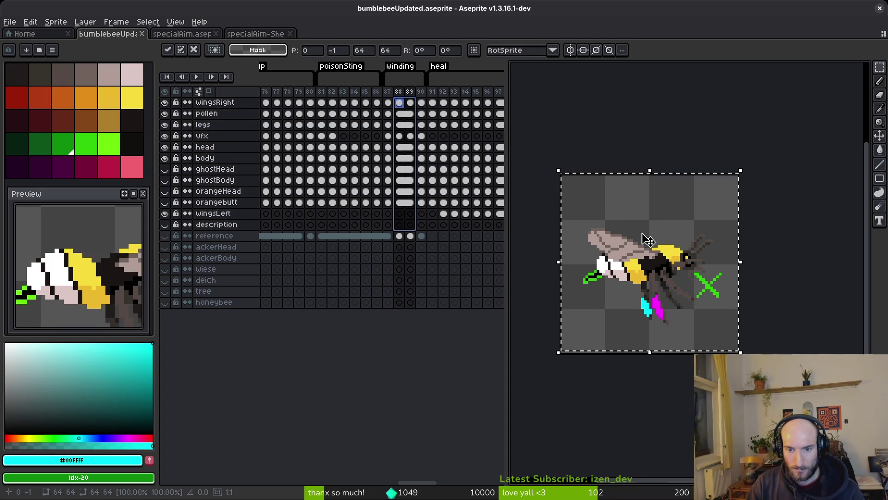
click(399, 103)
drag(399, 136, 409, 136)
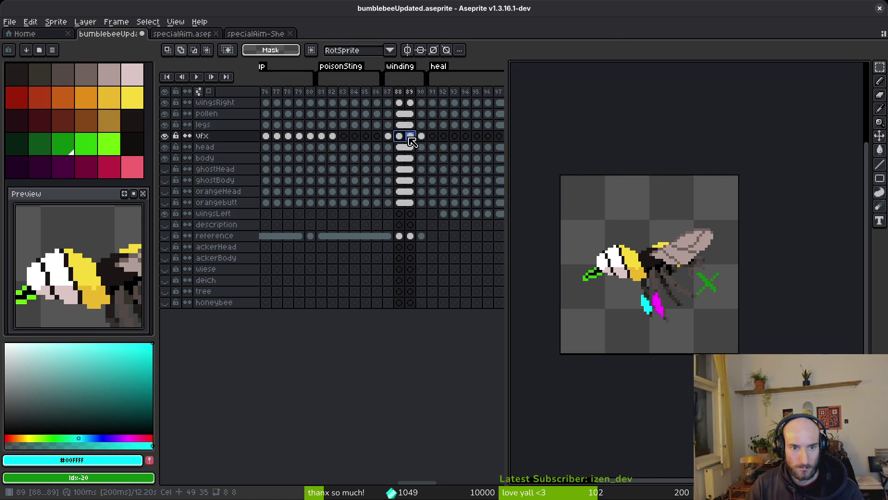
drag(649, 226, 740, 322)
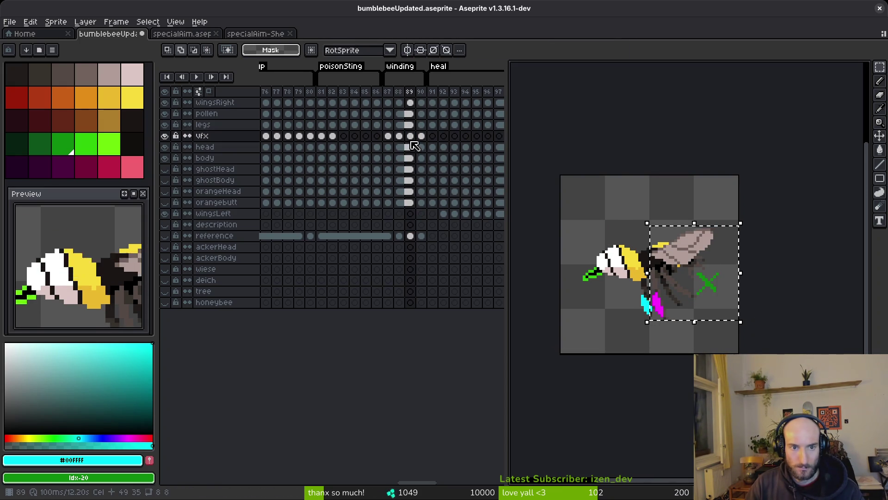
Clear the selection, play the animation and select the legs cel at frame 88
key(Left)
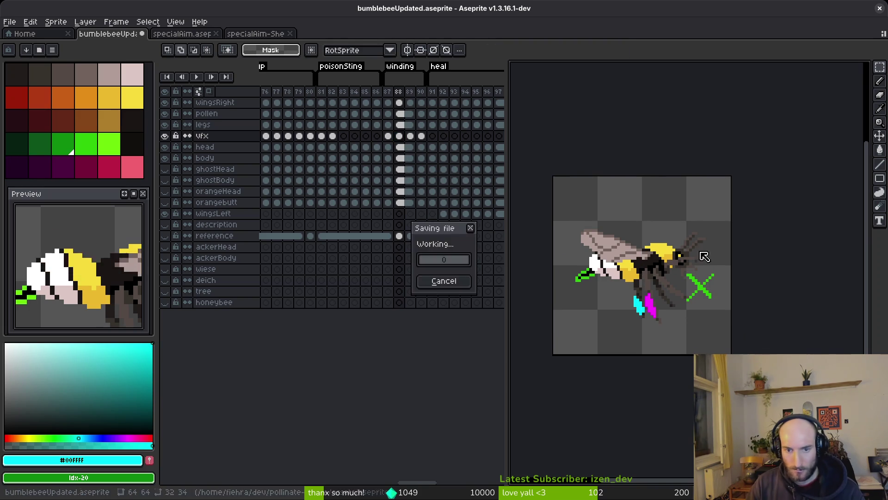
click(390, 136)
key(i)
key(Return)
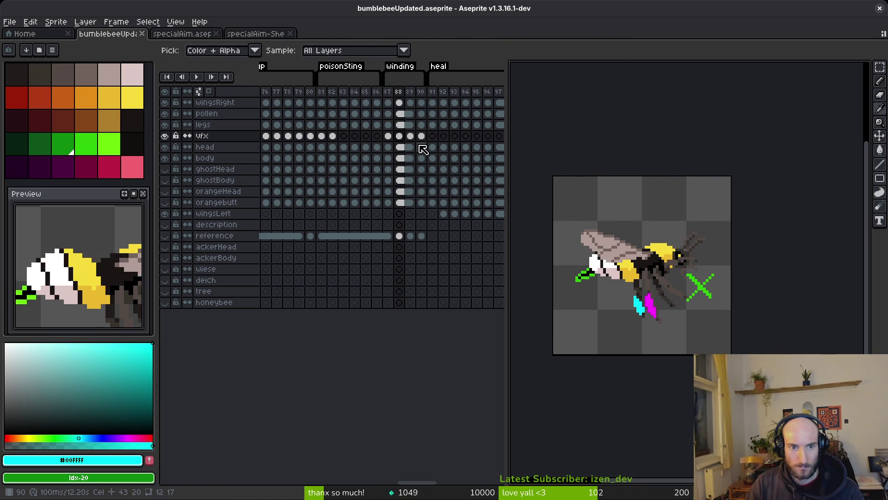
click(400, 125)
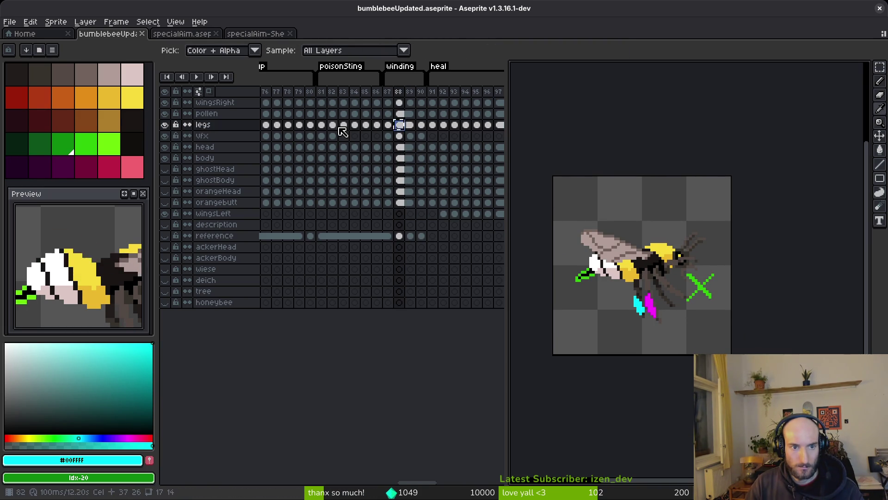
Step back to the stingWindup frames on the pollen layer and flip between frames 74–76 to compare poses
key(Left)
key(Left)
key(Left)
key(Left)
key(Left)
key(Left)
scroll(368, 149, left, 3)
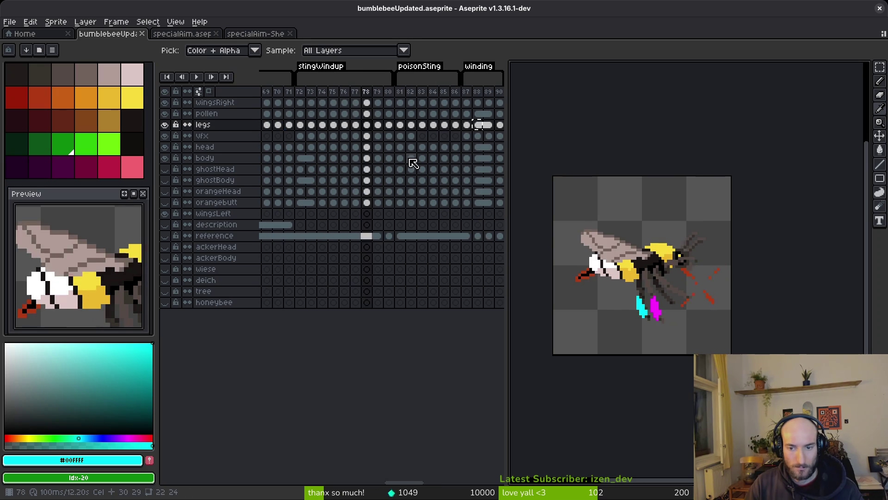
key(Left)
key(Left)
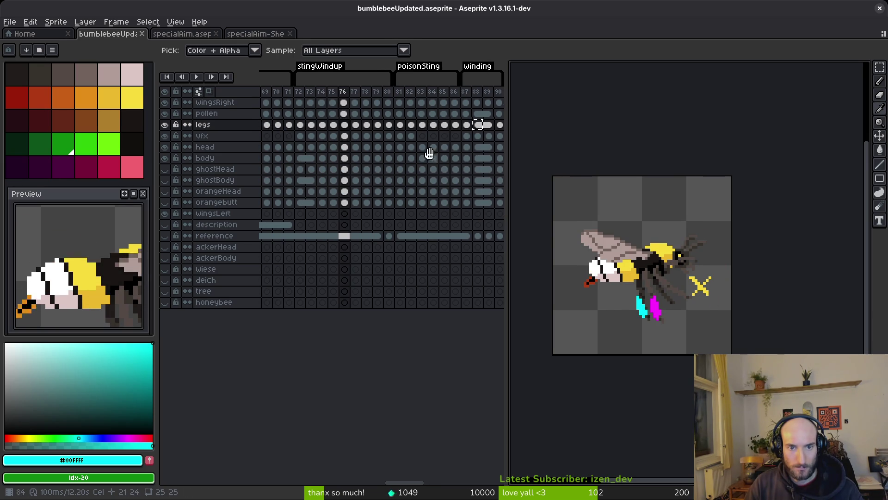
scroll(413, 125, right, 2)
drag(413, 126, 422, 114)
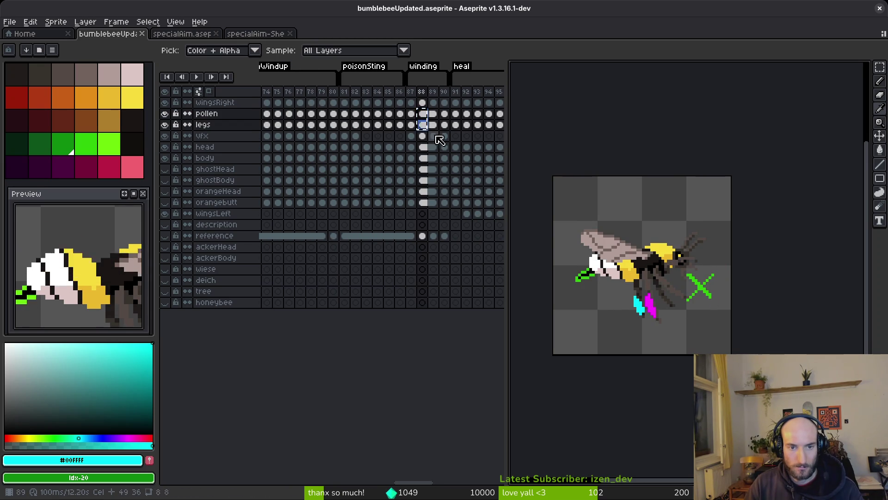
scroll(444, 125, left, 4)
click(387, 114)
key(Right)
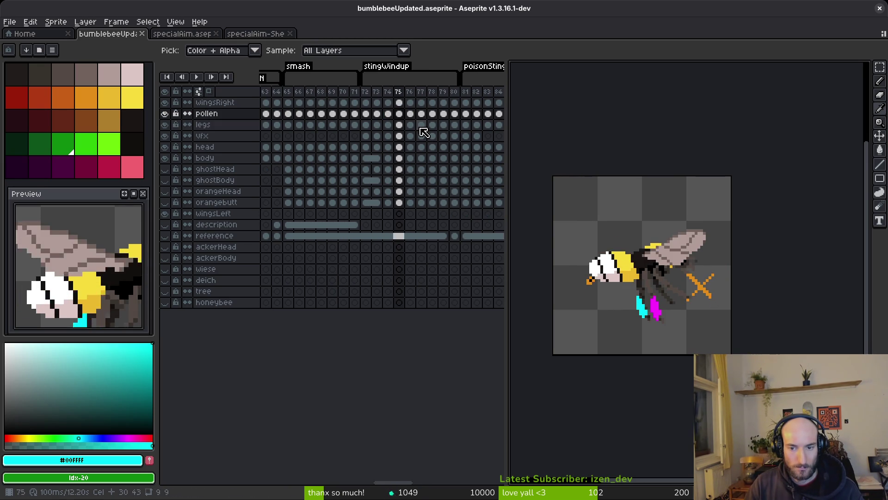
key(Right)
key(Left)
key(Left)
key(Right)
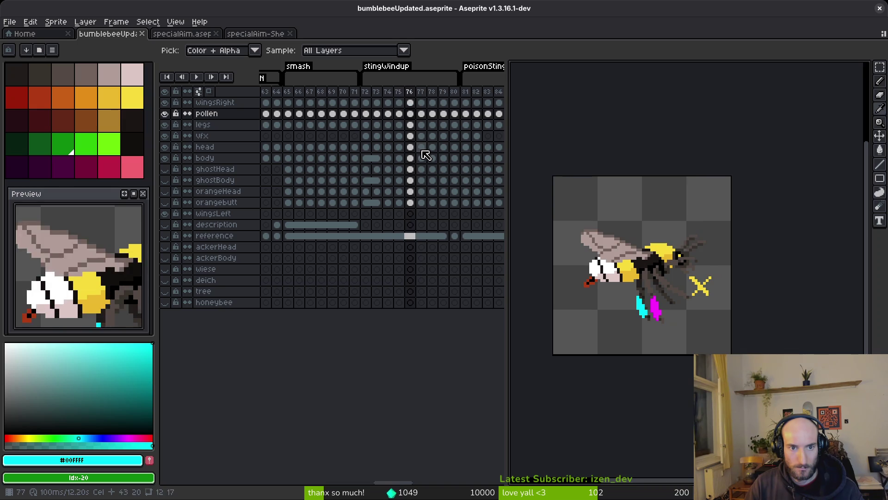
key(Right)
click(411, 115)
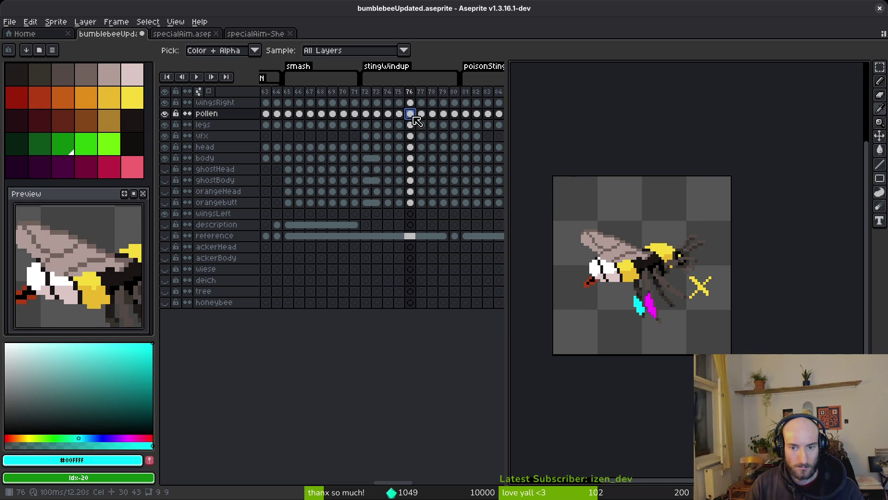
Check the pollen cels at frames 79–80, play the animation and flip between frames 75 and 76
click(443, 115)
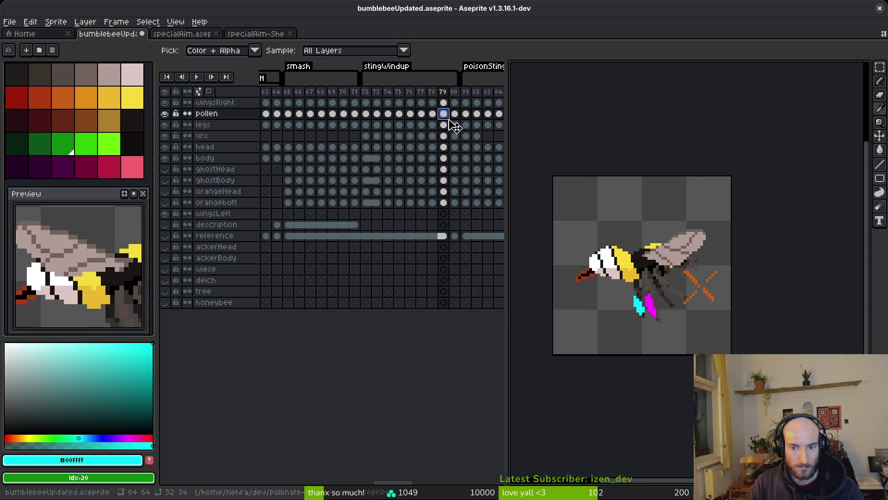
click(455, 114)
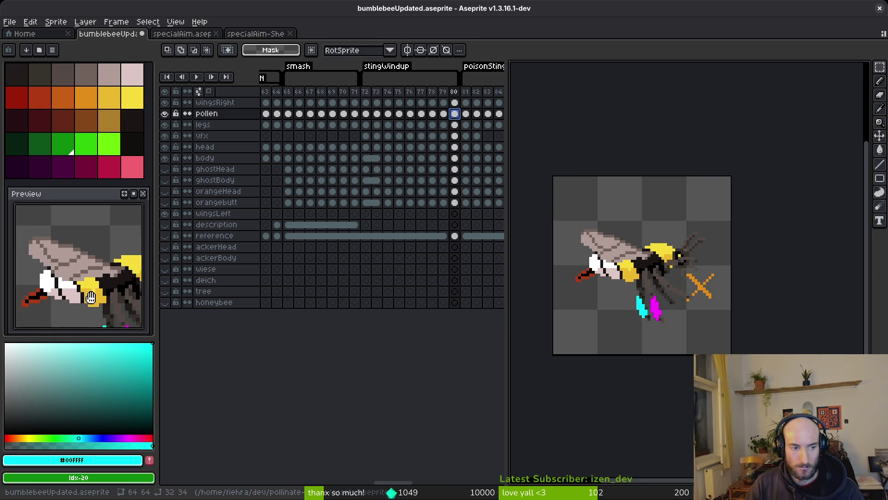
scroll(120, 301, down, 2)
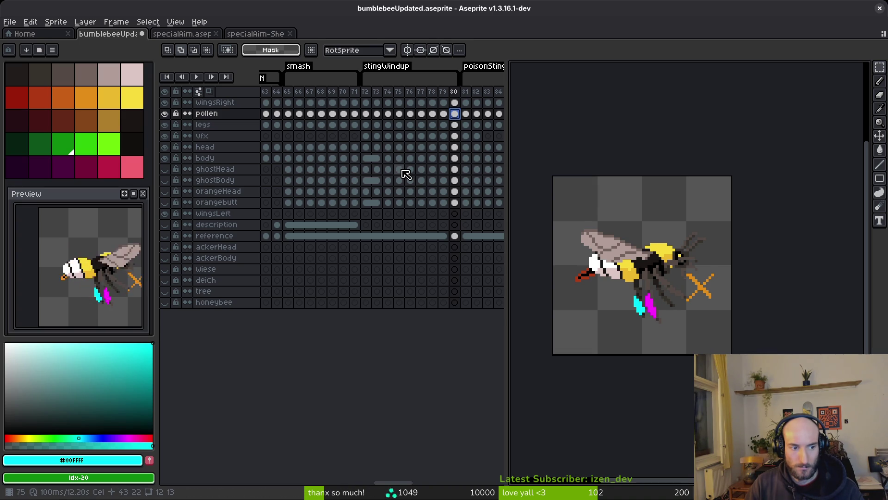
key(Return)
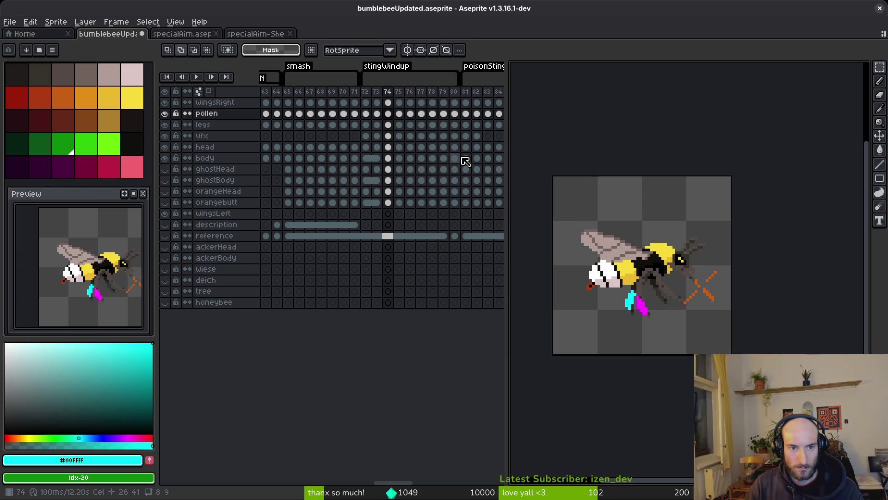
key(Right)
key(Right)
key(Left)
key(Right)
key(Left)
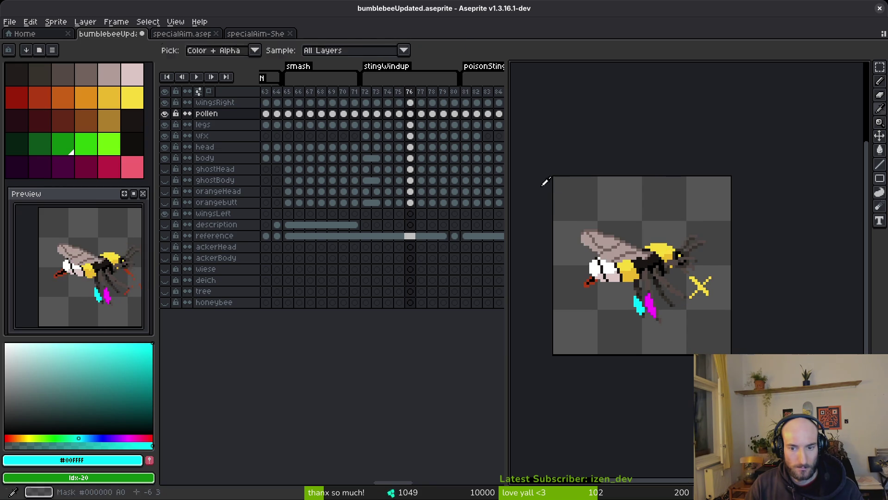
Pick the magenta stinger colour, show frame 88 of the pollen layer and flip against frame 87 to compare
key(i)
scroll(694, 333, up, 2)
scroll(597, 279, up, 1)
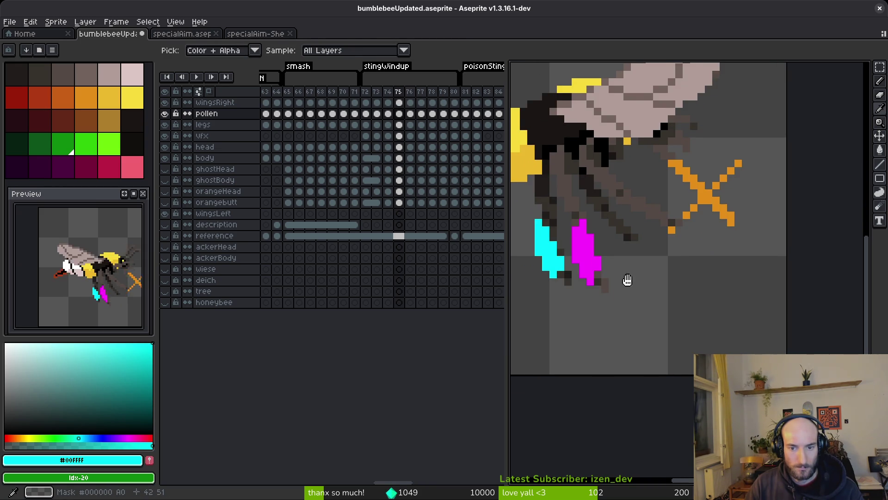
key(Right)
key(b)
scroll(658, 313, up, 2)
alt+click(631, 302)
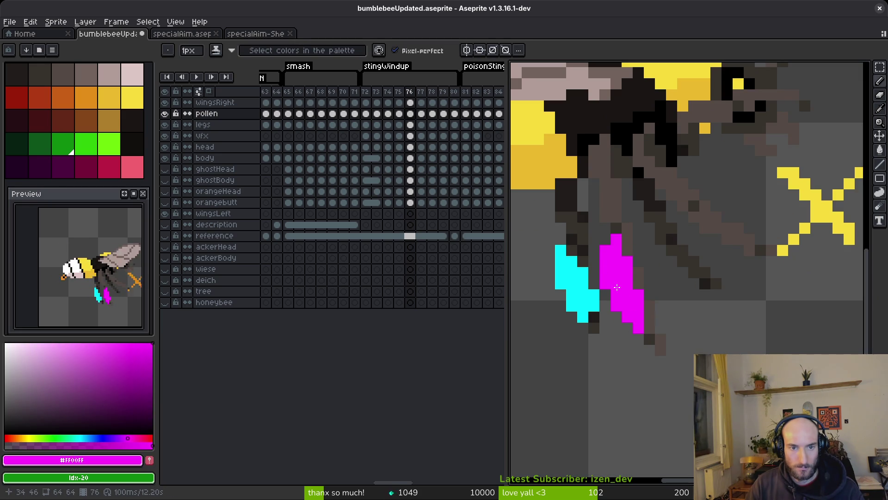
scroll(390, 149, right, 3)
scroll(367, 147, right, 2)
click(402, 113)
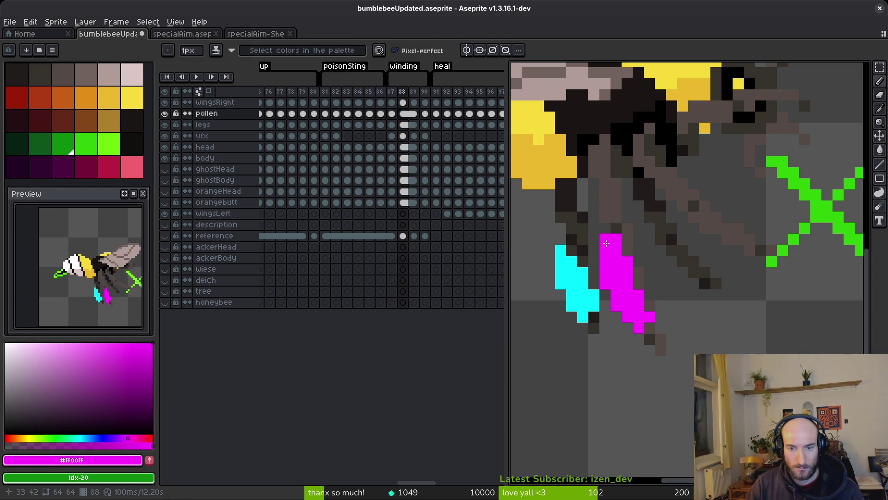
key(e)
key(f)
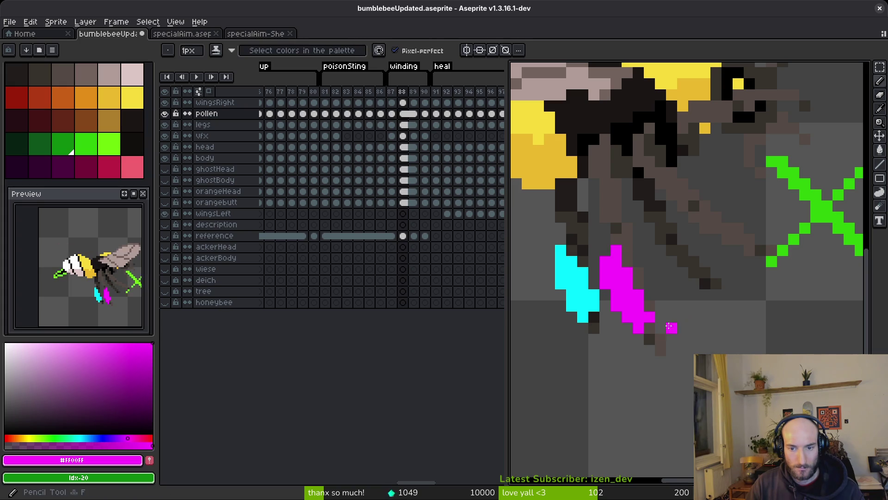
scroll(627, 265, down, 4)
scroll(626, 265, down, 1)
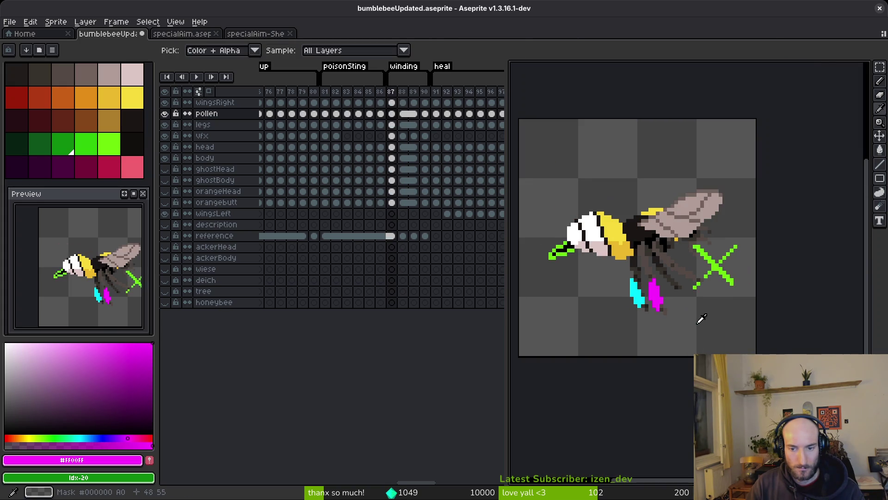
scroll(659, 298, up, 4)
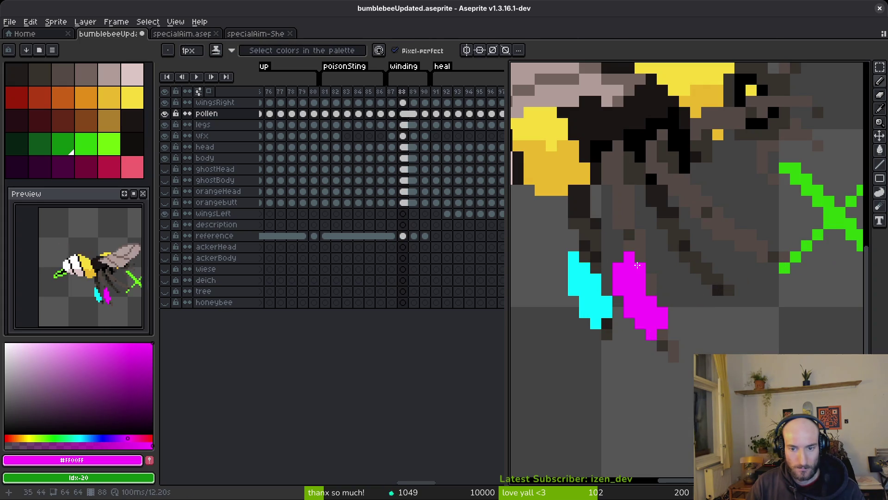
scroll(650, 286, down, 4)
key(Left)
key(Right)
key(Left)
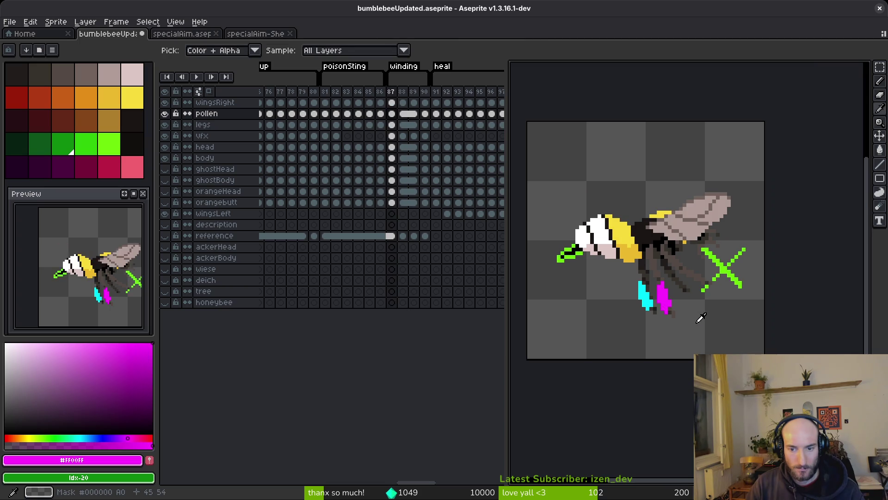
key(Right)
scroll(690, 317, up, 4)
key(Left)
key(Right)
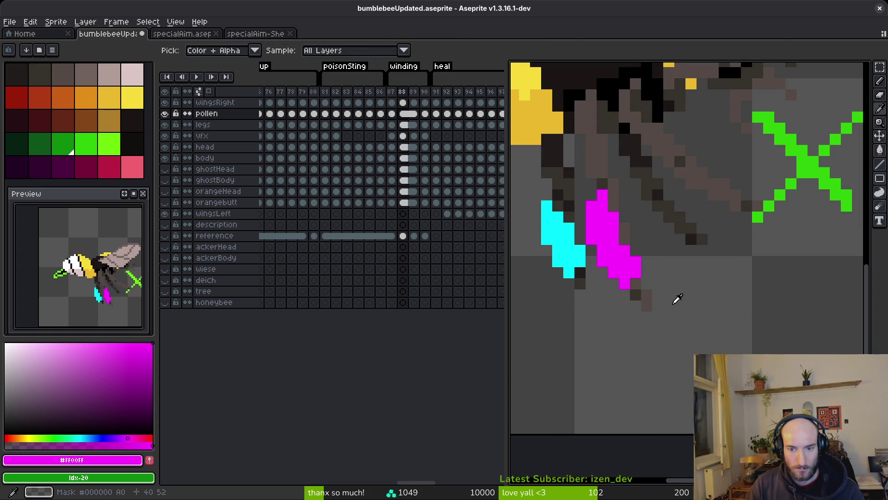
Draw a magenta pixel below the stinger in frame 88, erase strays and compare with frame 87
key(b)
click(646, 262)
key(e)
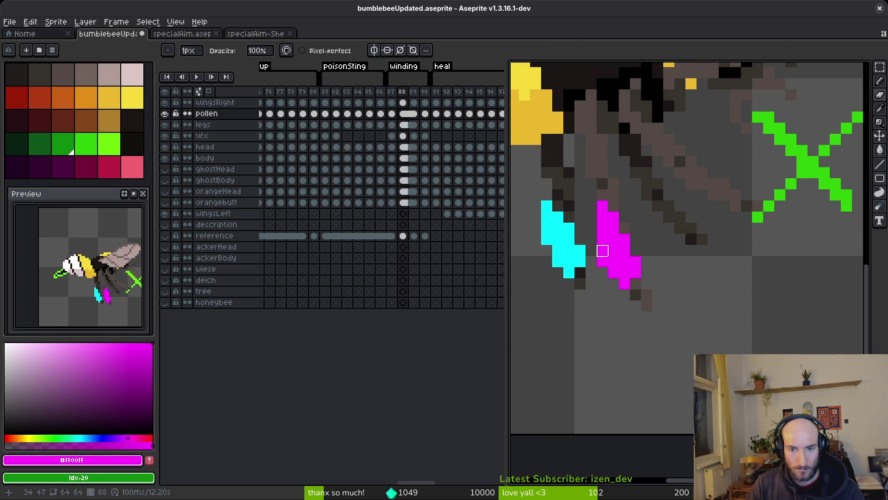
key(b)
key(i)
key(Left)
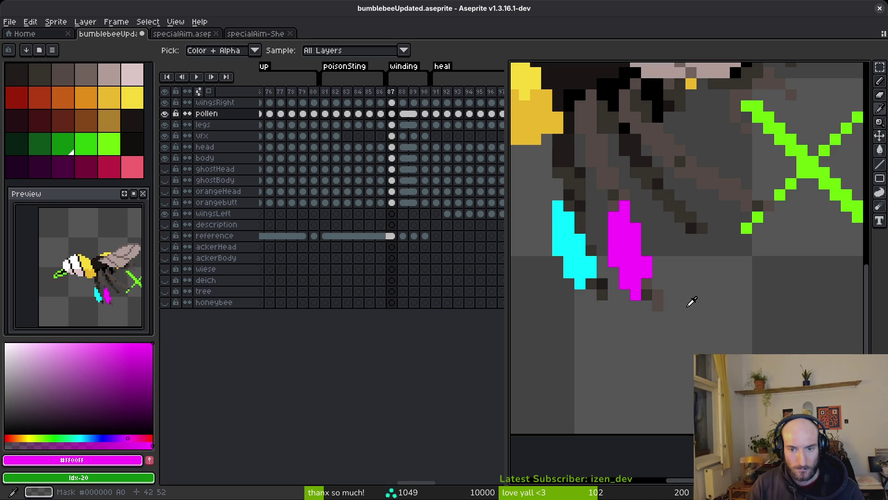
key(Right)
key(b)
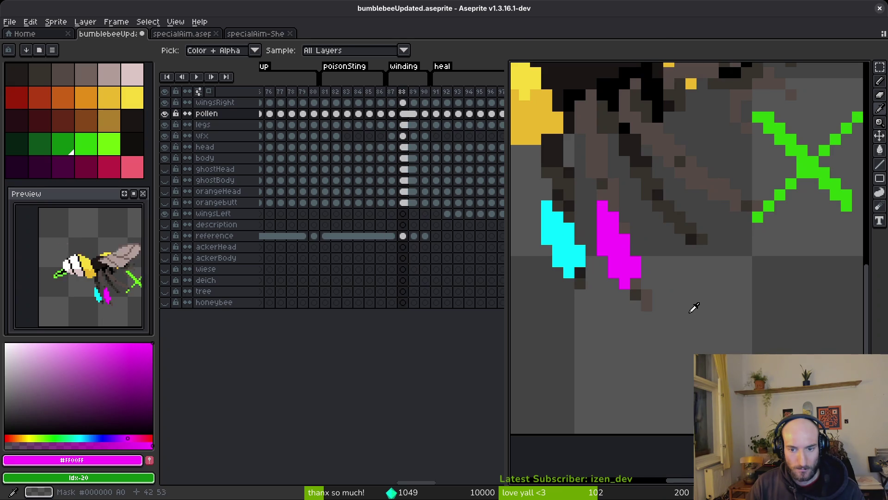
key(i)
key(Left)
key(Right)
Keep touching up frame 88 with pencil and eraser, flipping to frame 87 to check the match
key(b)
key(Left)
key(Right)
key(e)
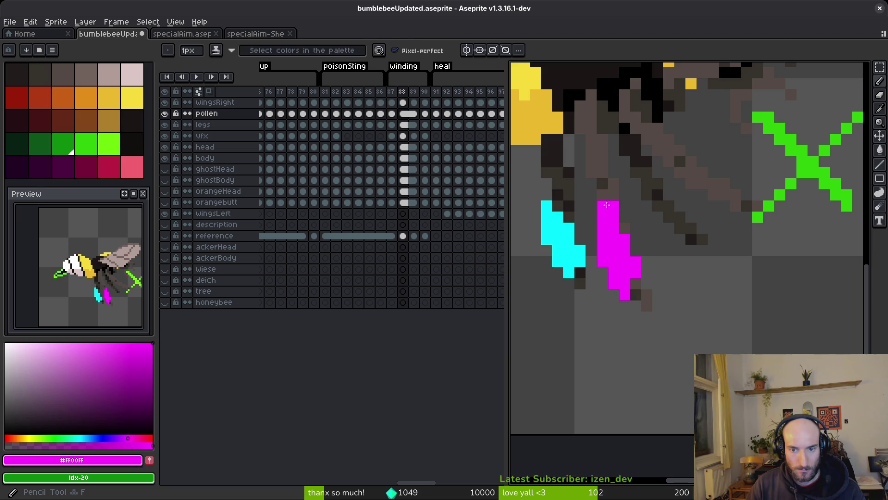
scroll(646, 221, down, 3)
key(i)
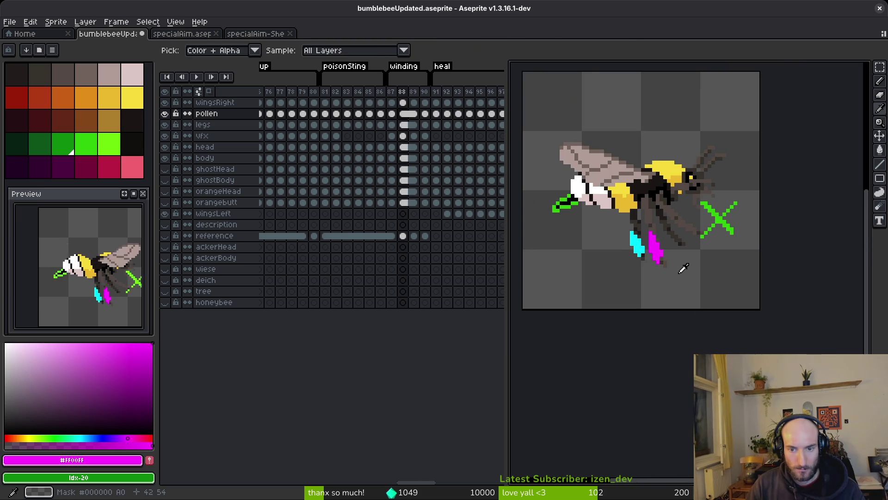
key(e)
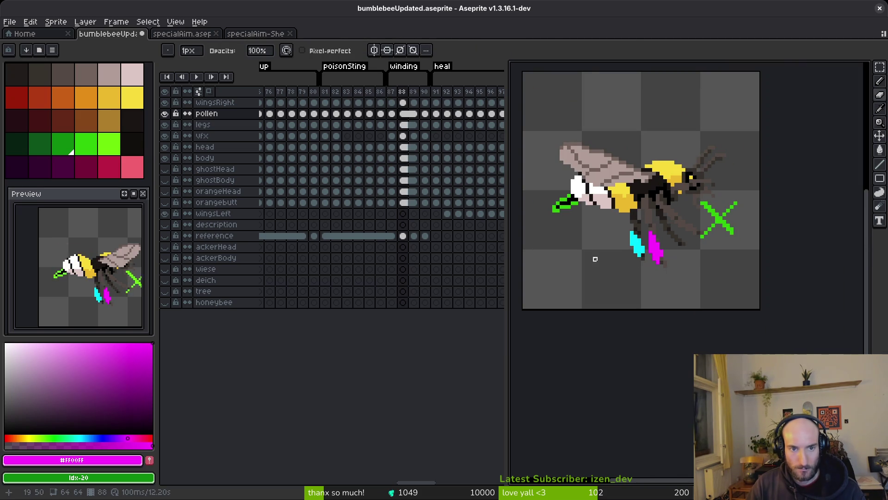
key(Left)
key(i)
key(Right)
key(Right)
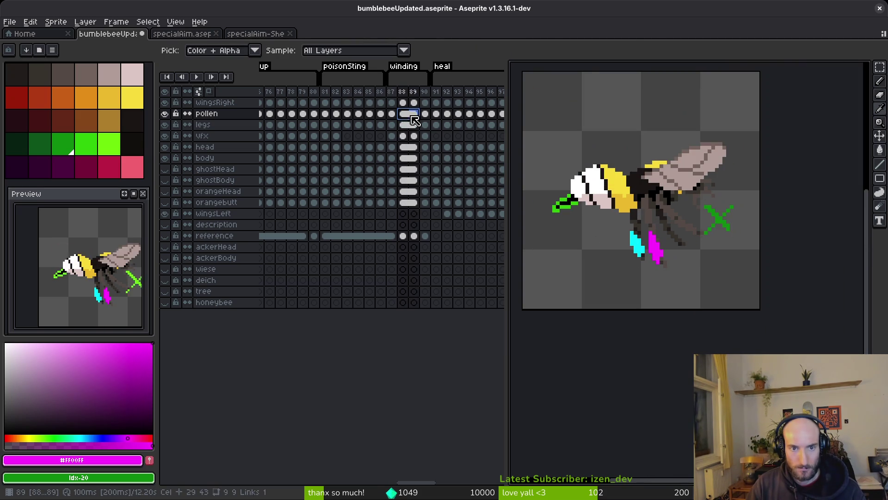
Select the frame 88 pollen and legs cels, then flip through stingWindup frames 74–76 on the pollen layer
drag(401, 116, 404, 125)
scroll(389, 128, left, 4)
scroll(361, 125, left, 4)
click(331, 113)
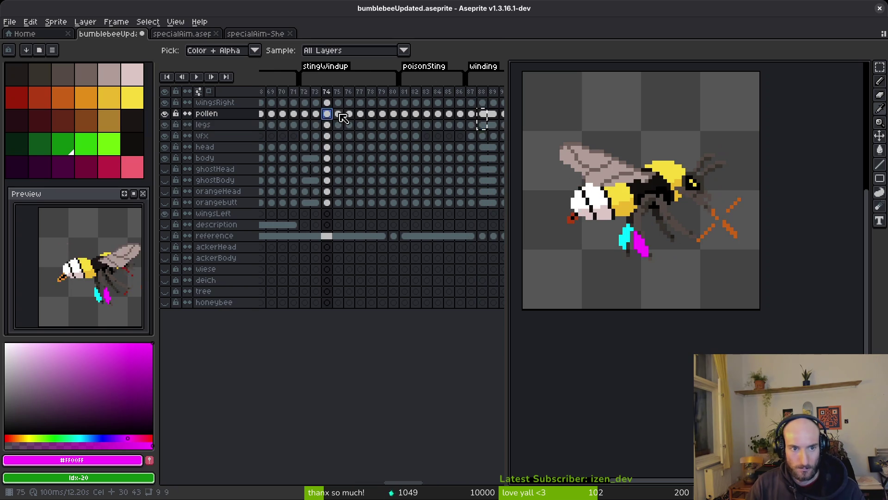
key(Right)
key(Right)
key(Left)
key(Right)
key(Left)
key(Right)
key(Left)
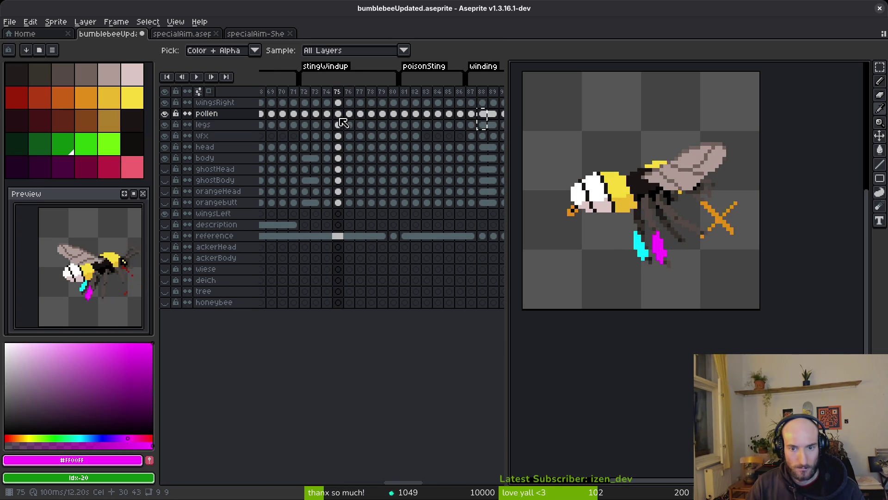
key(Left)
key(Right)
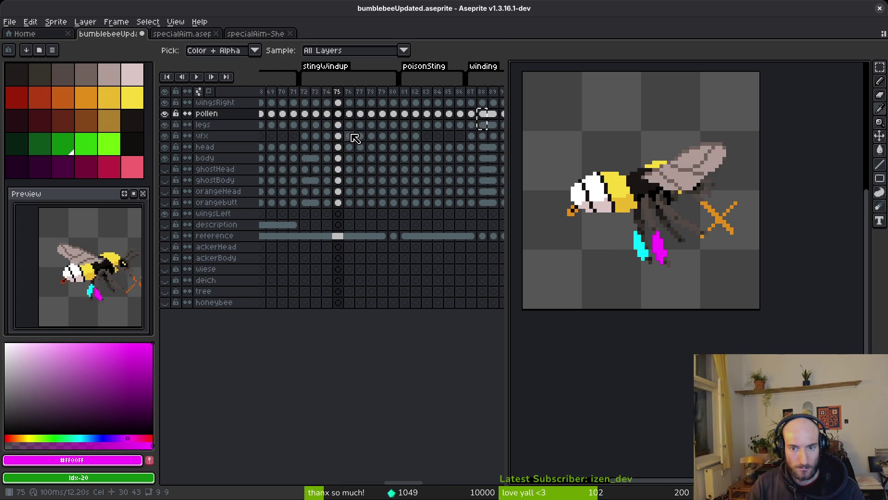
key(Left)
key(Left)
key(Right)
key(Right)
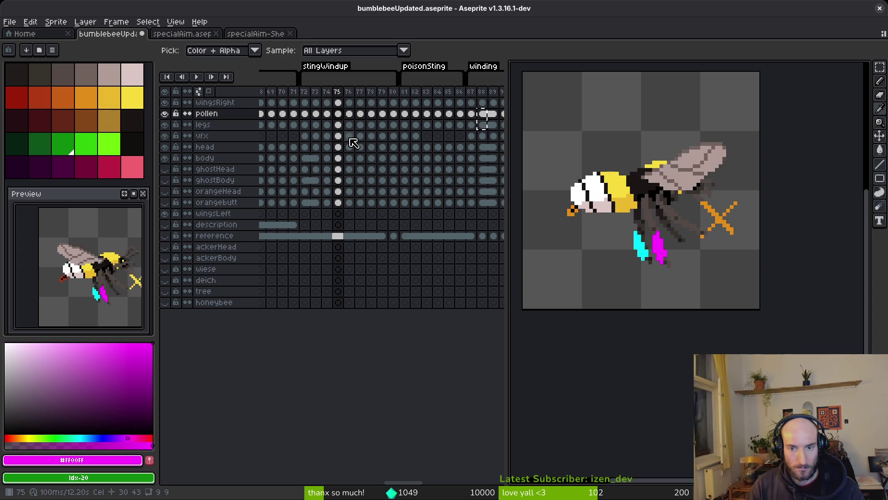
key(Right)
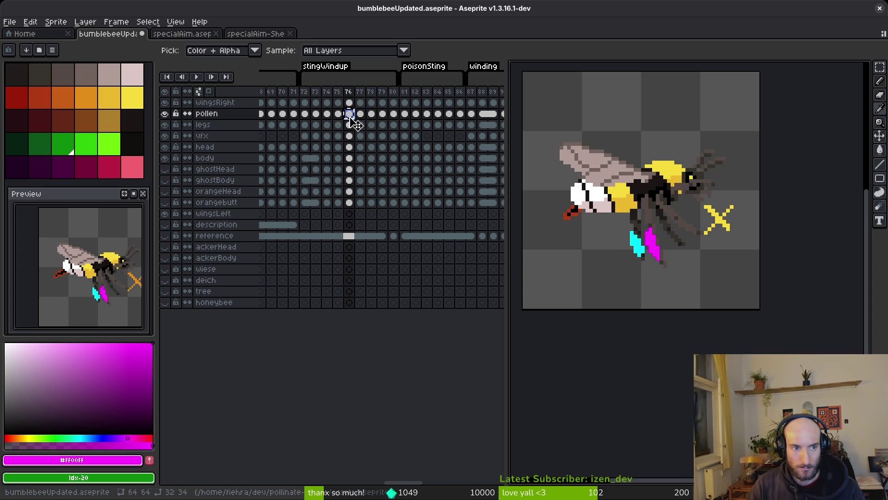
Compare frames 74–76 with the green-X winding pose at frame 88, cancel the pending copy and select frames 77–78 on pollen and legs
click(338, 115)
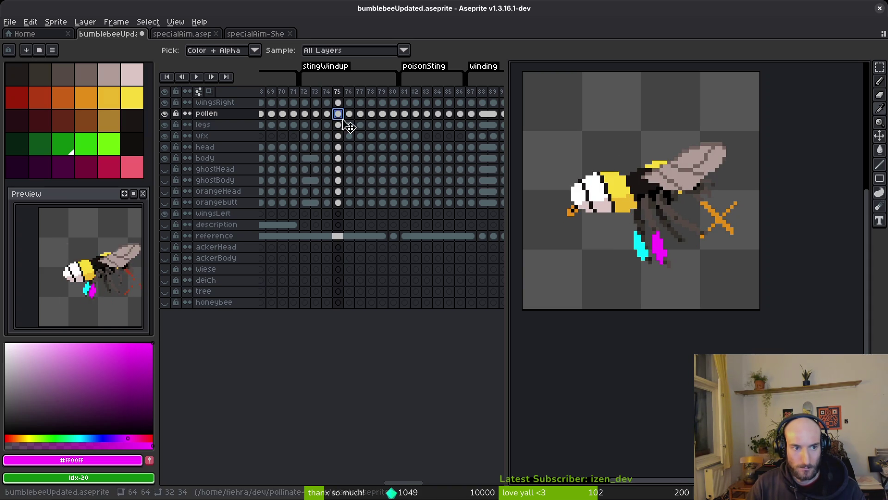
drag(483, 113, 484, 124)
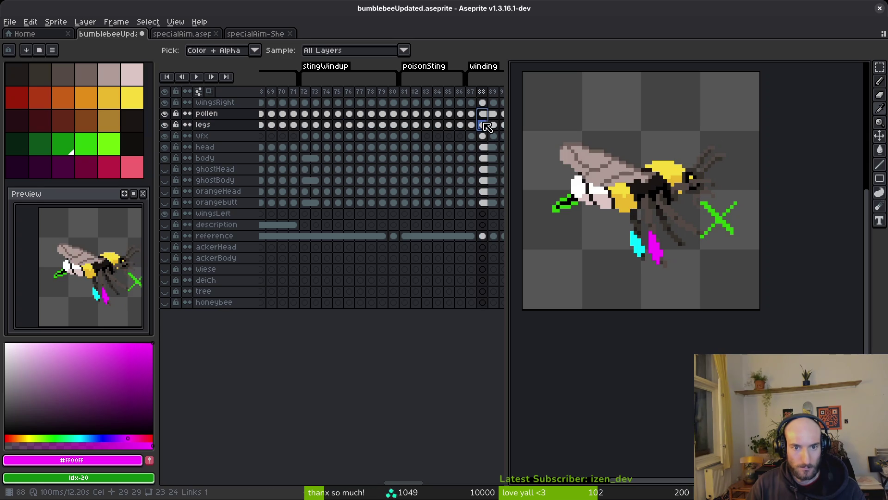
click(327, 114)
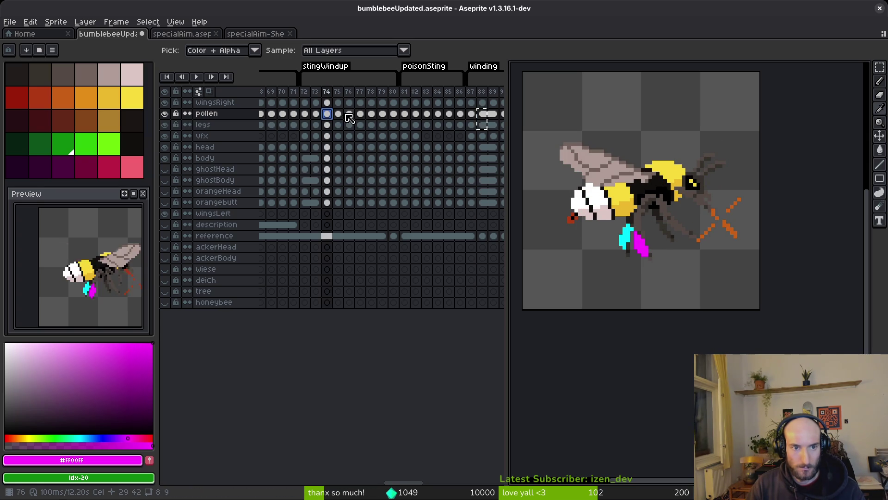
click(338, 114)
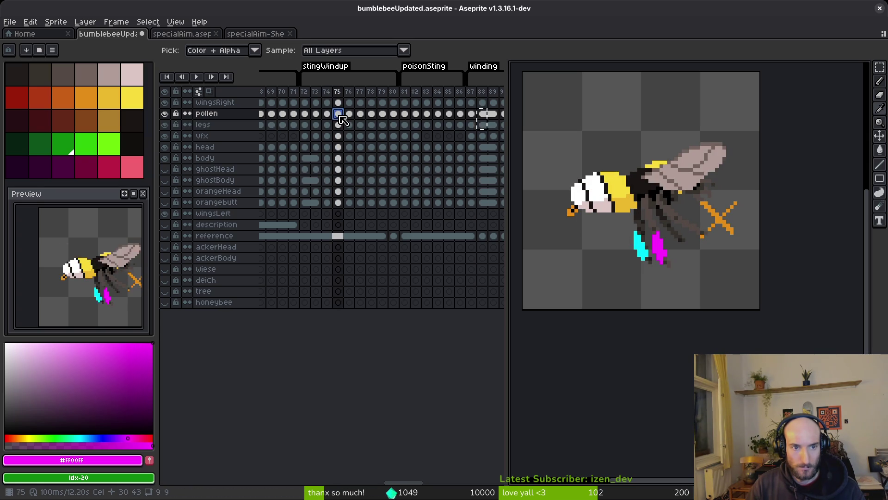
key(ctrl+v)
click(340, 125)
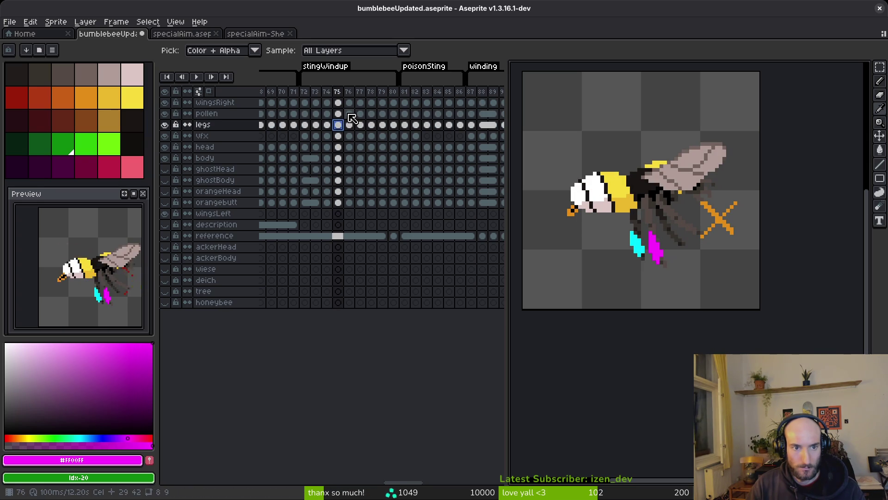
click(350, 124)
drag(361, 113, 371, 124)
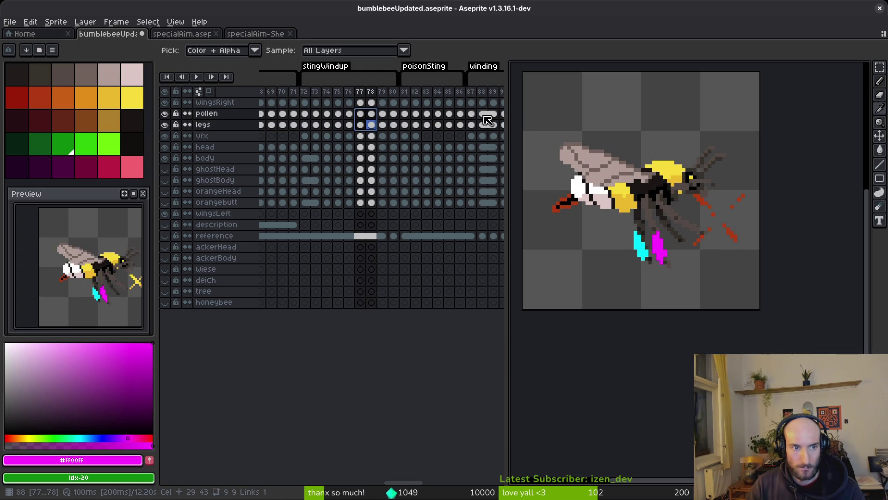
Flip back and forth through the stingWindup poses around frames 74–76
key(Left)
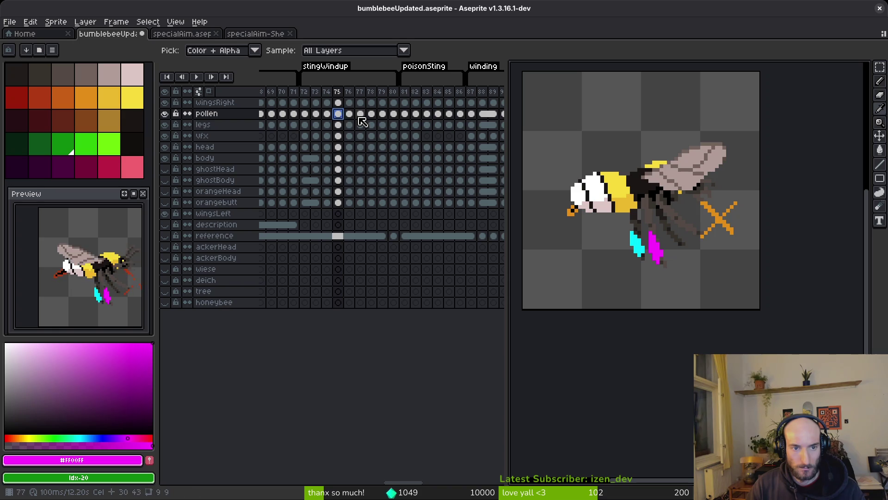
key(Left)
key(Left)
key(Left)
key(Right)
key(Left)
key(Right)
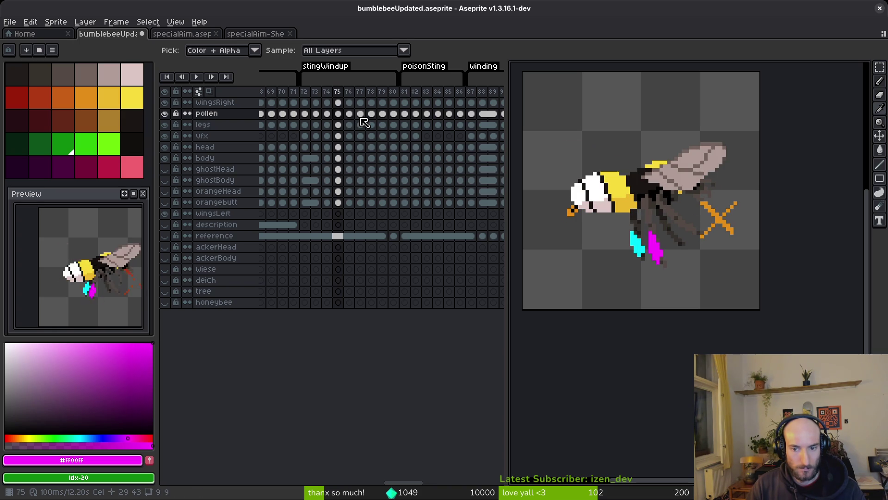
key(Left)
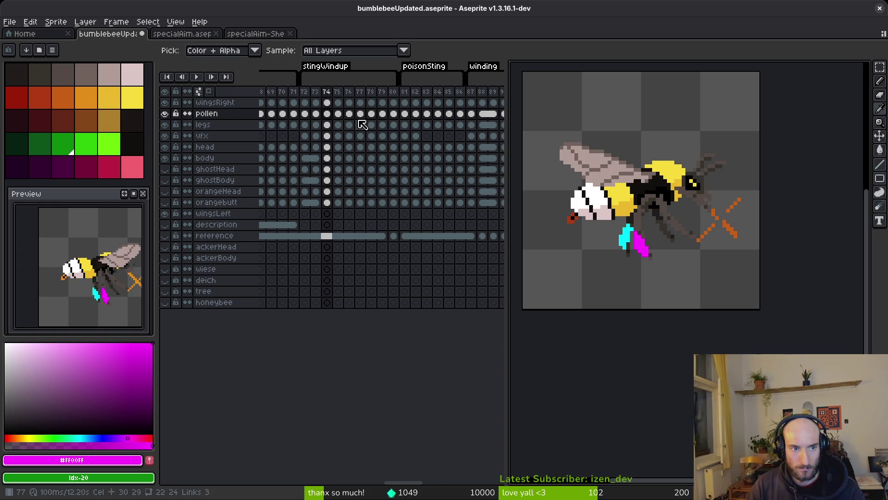
key(Right)
key(Left)
key(Right)
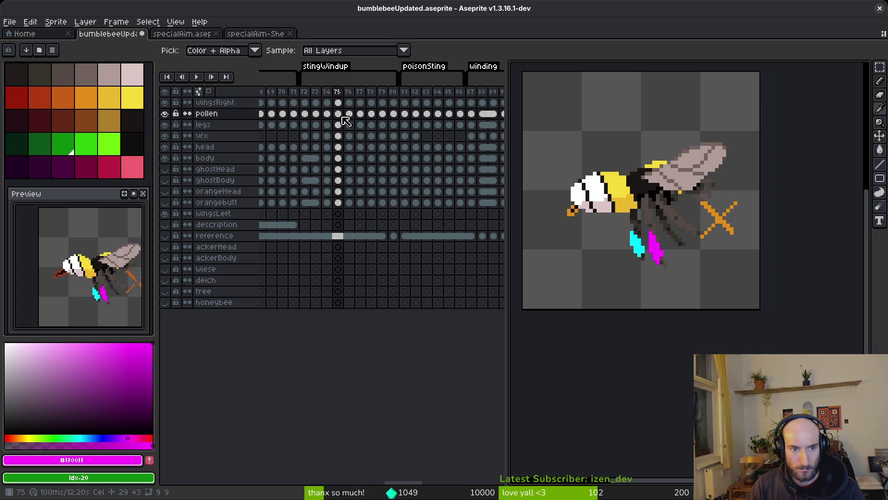
Toggle between the frame 76 and 77 poses, then step forward to frame 79
click(350, 116)
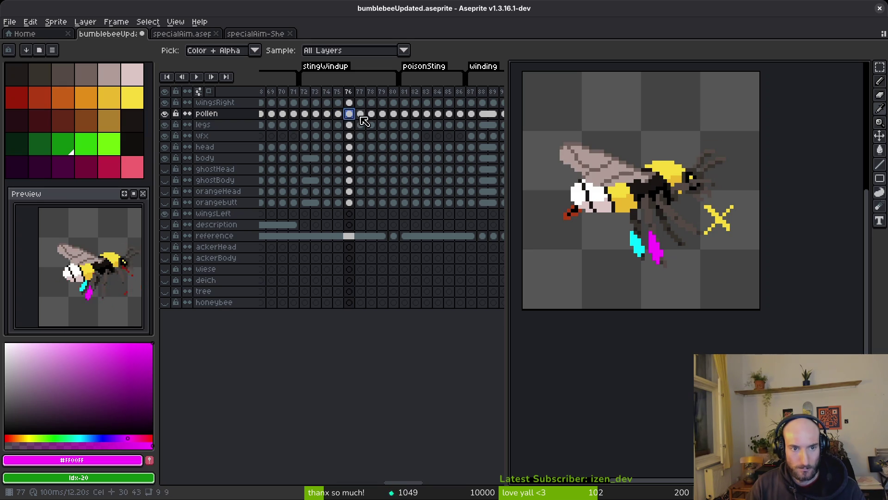
click(361, 116)
key(Left)
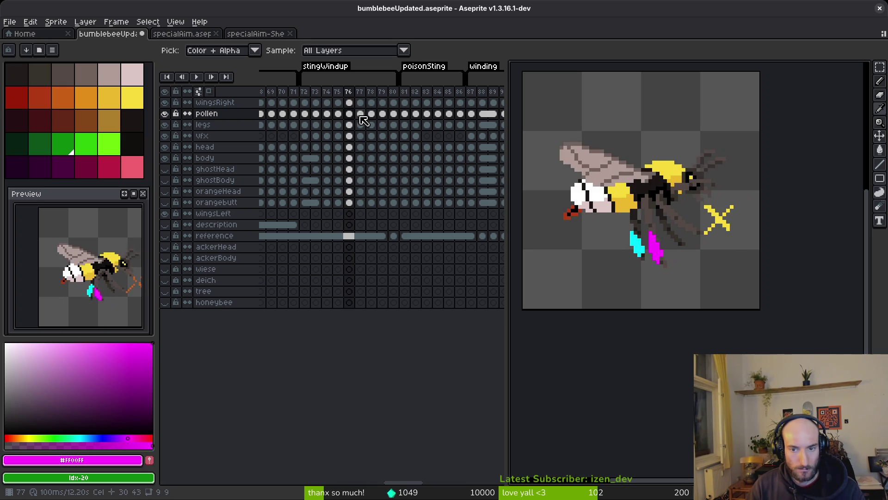
key(Right)
key(Left)
key(Right)
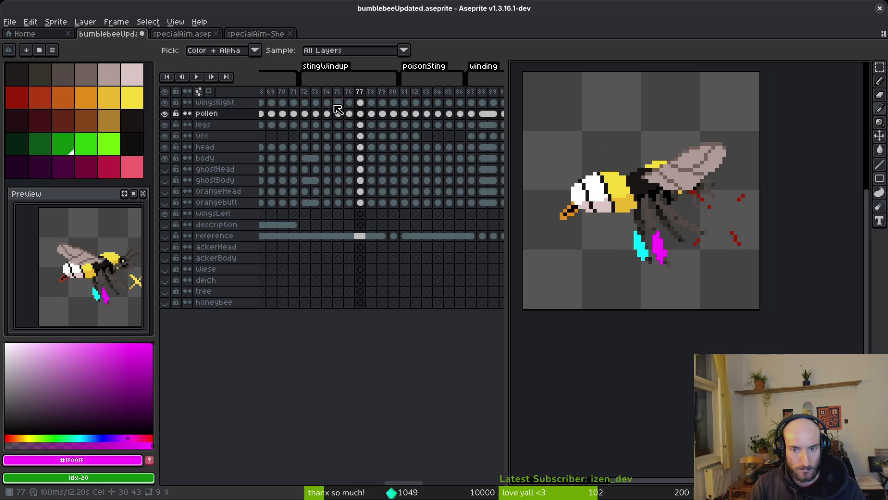
key(Left)
key(Right)
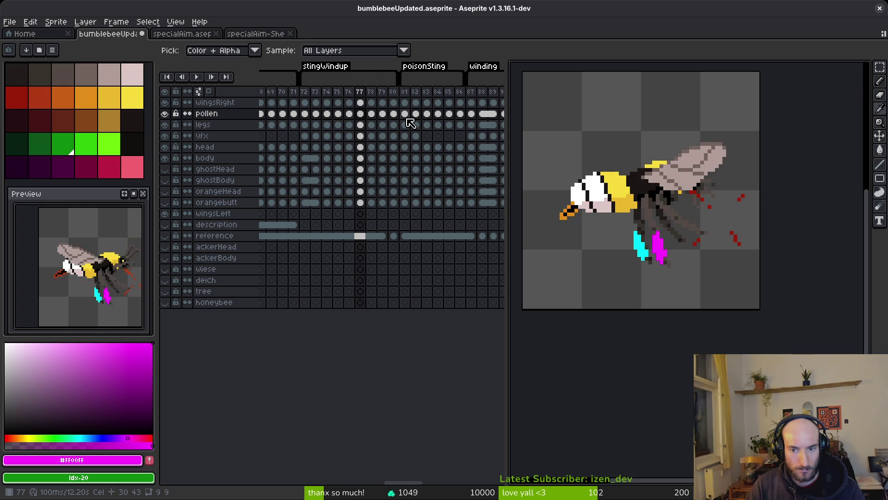
key(Right)
key(Right)
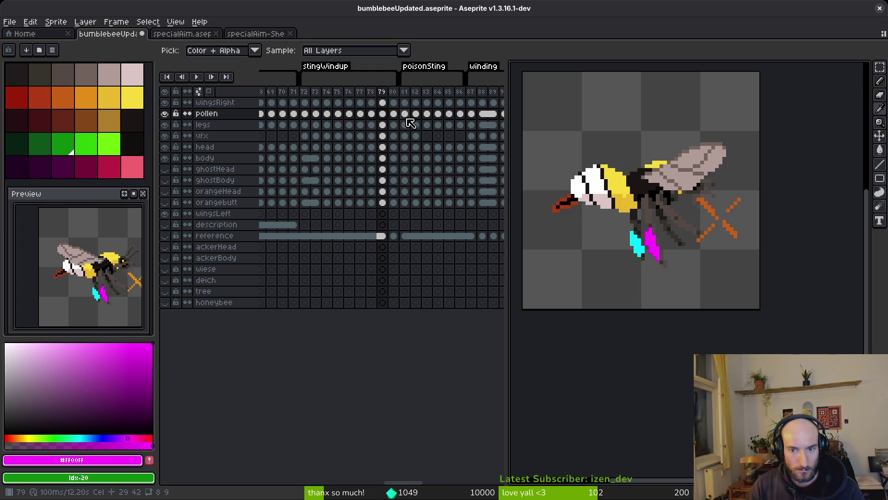
key(Right)
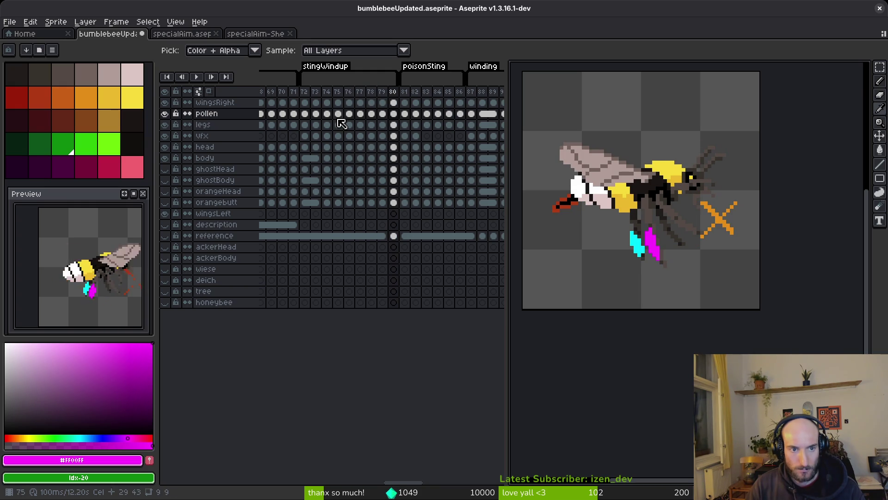
Recheck frames 74–76, step forward through 80–81 and return to the frame 79 orange-X pose
click(339, 114)
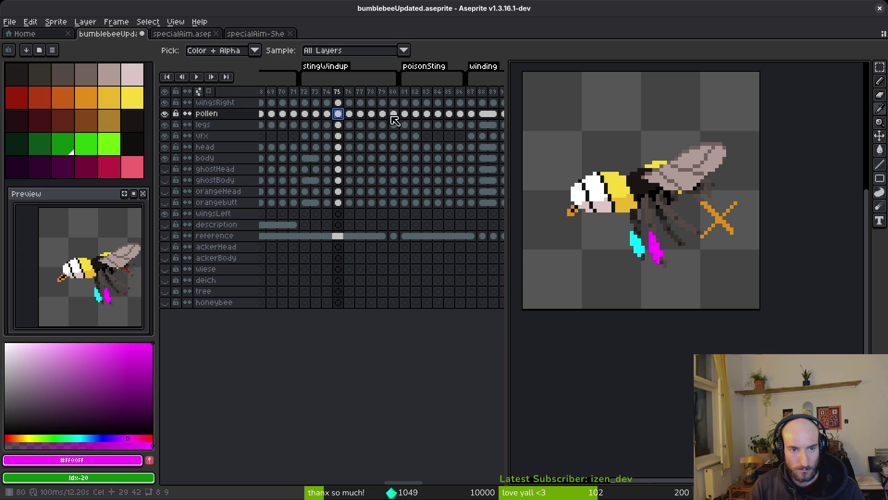
click(327, 124)
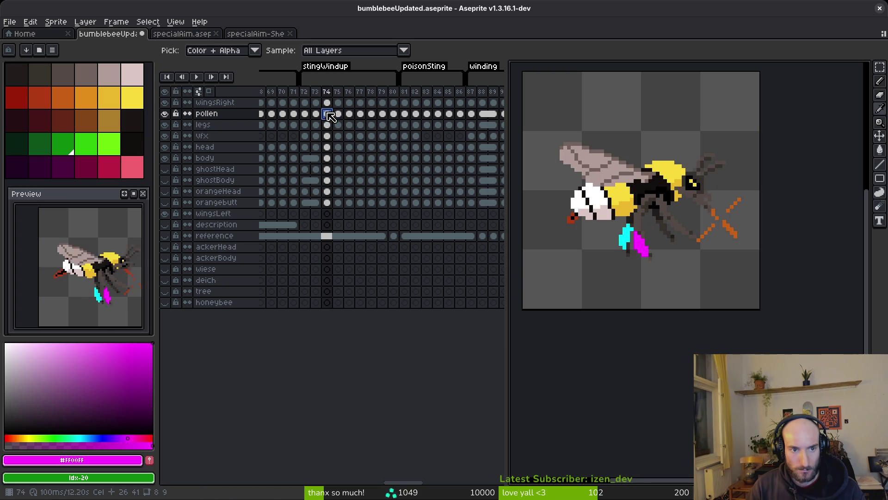
click(348, 123)
key(Right)
key(Right)
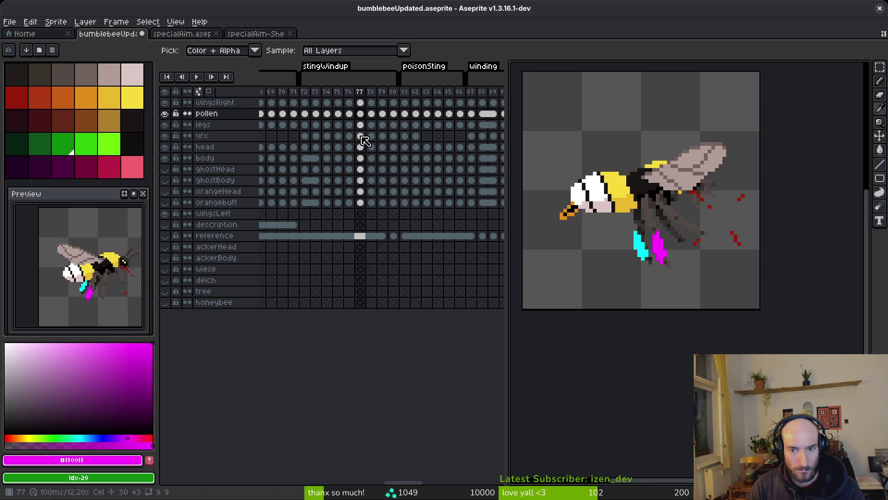
key(Right)
key(Right)
key(Right)
key(Left)
key(Left)
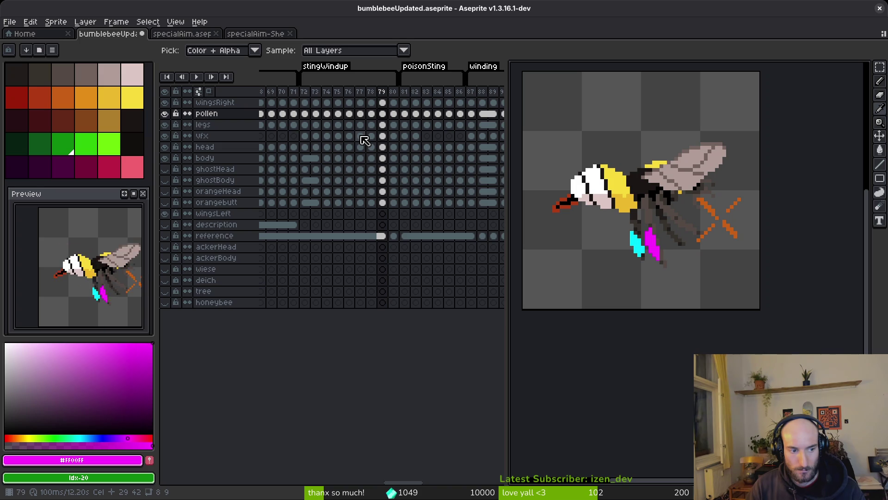
Compare the bee's winding pose at frame 88 against the stingWindup poses at frames 76–80
click(482, 113)
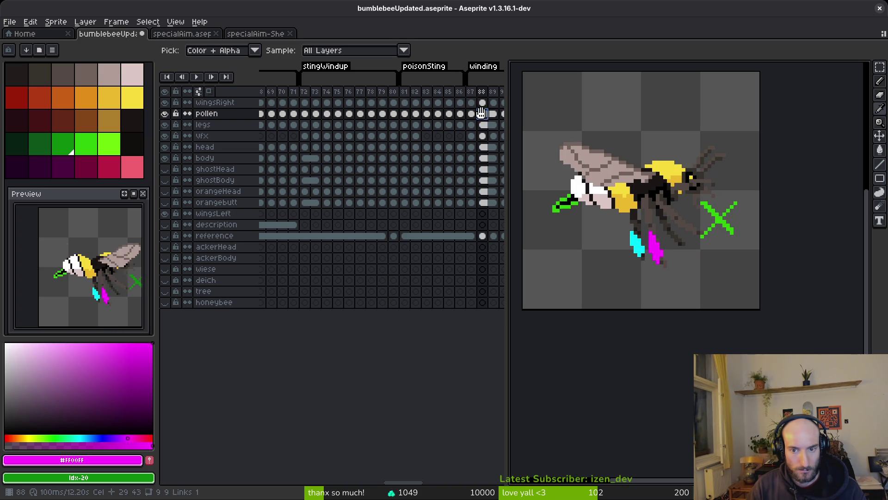
click(351, 114)
click(382, 114)
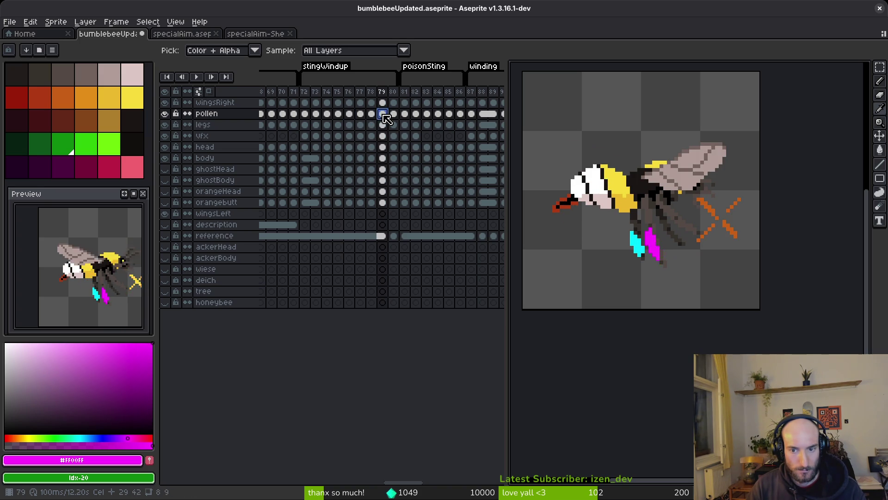
click(393, 115)
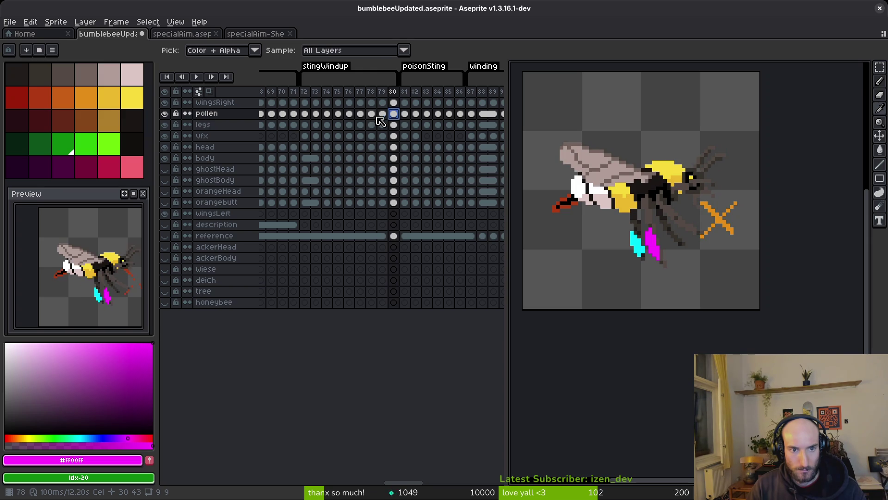
click(373, 114)
click(488, 115)
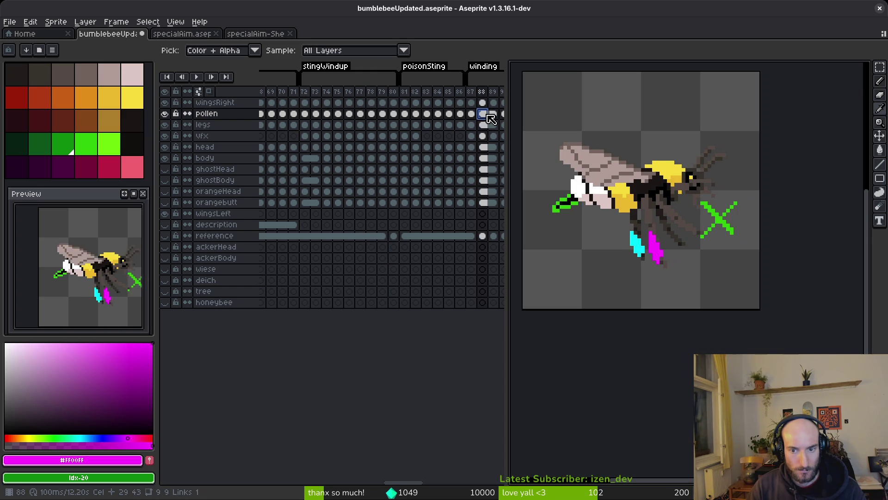
click(471, 115)
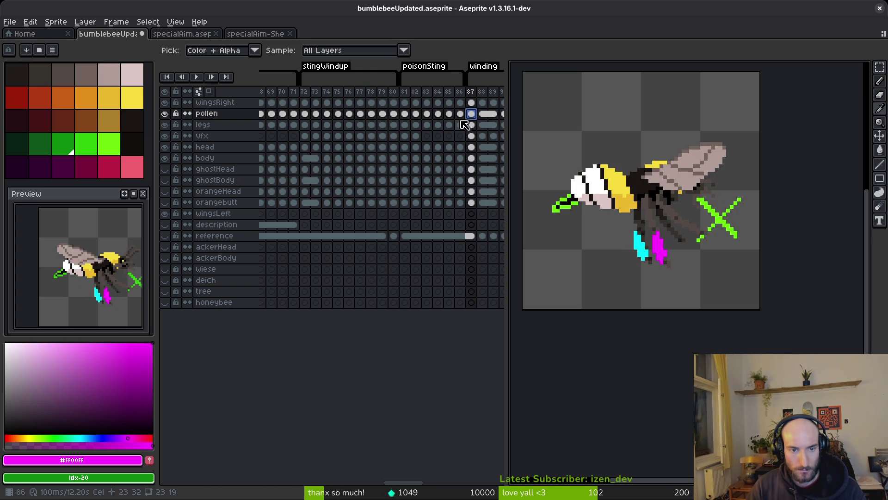
click(365, 115)
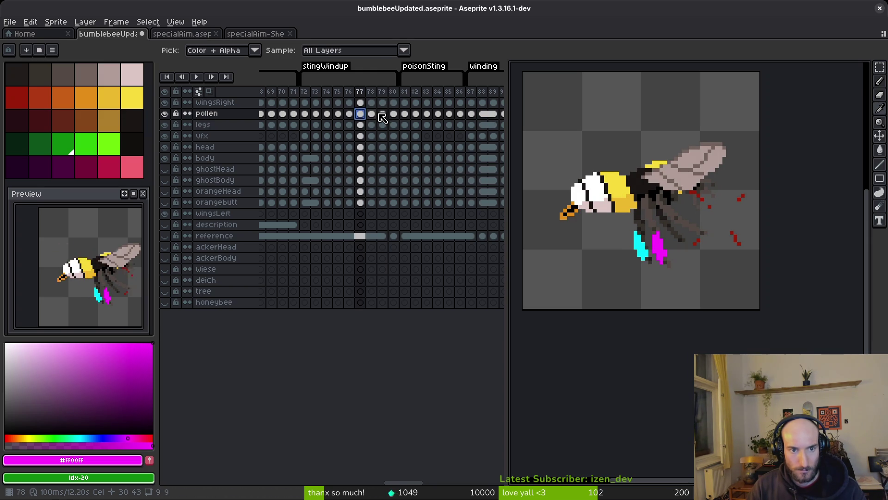
click(375, 115)
Check frames 79 and 88–89, loop-play the winding animation and settle on frame 78
click(383, 114)
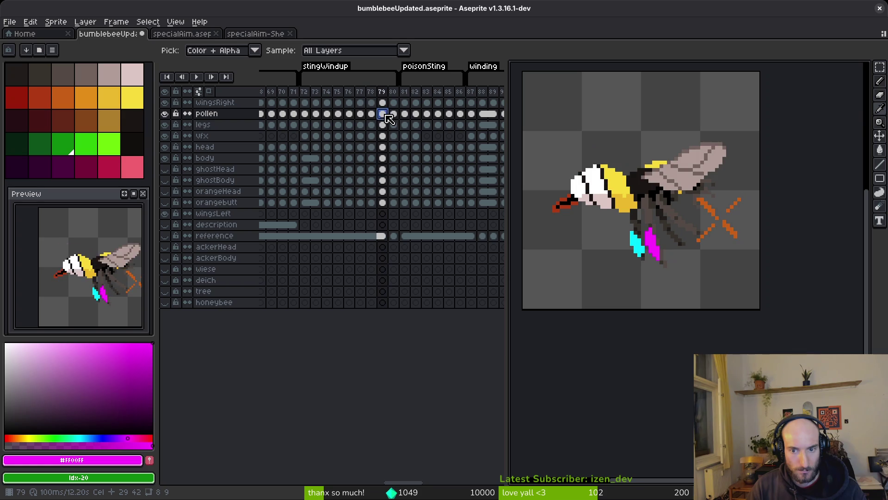
click(485, 115)
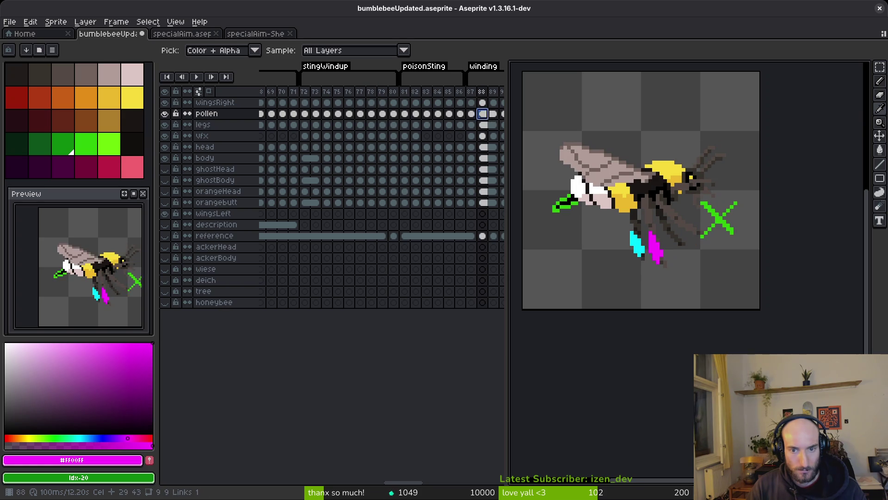
click(495, 114)
key(Return)
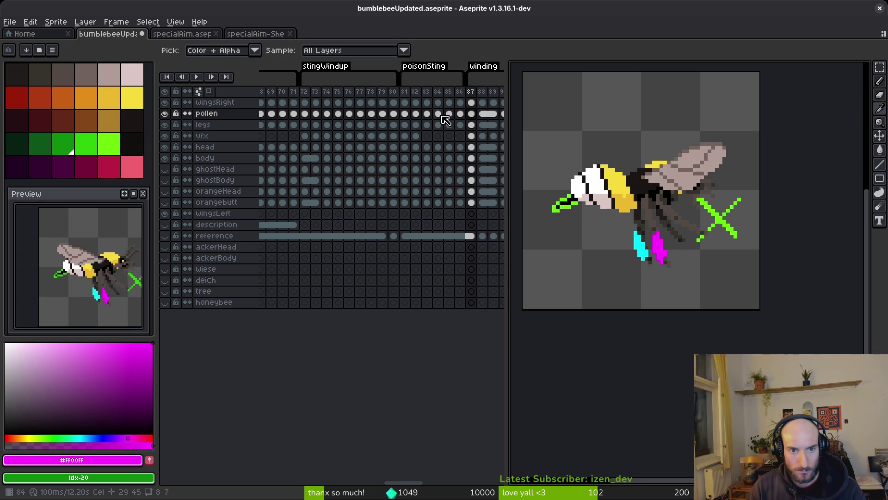
click(371, 114)
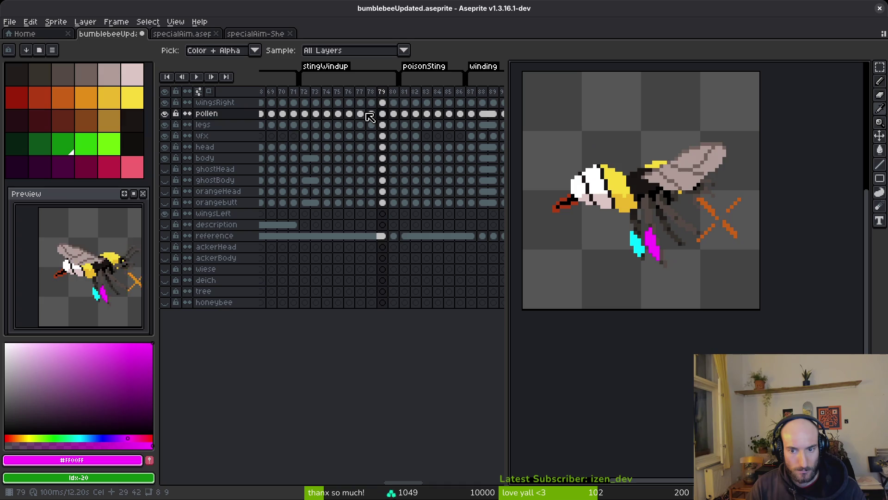
key(Return)
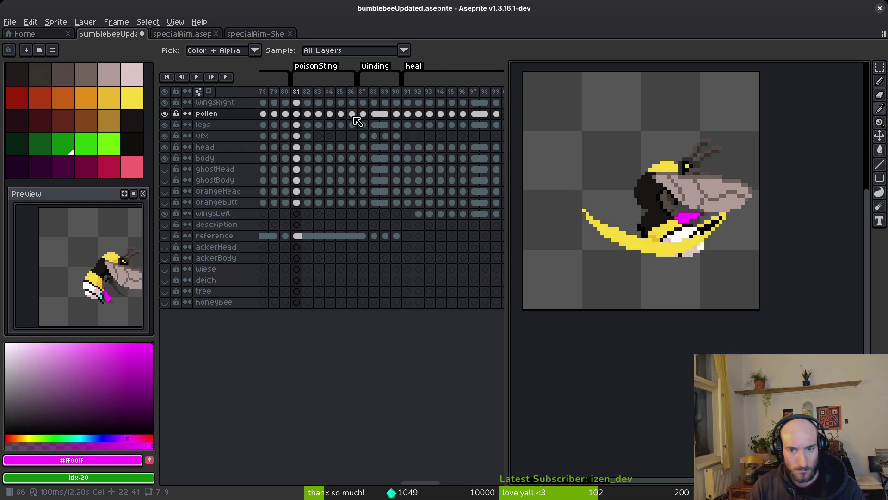
Inspect the pollen cel then the legs cel at stingWindup frame 77
click(376, 115)
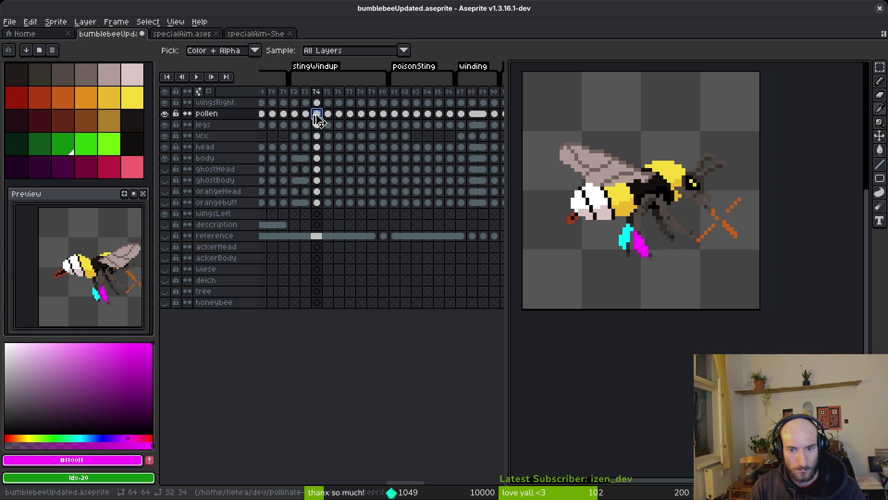
click(345, 126)
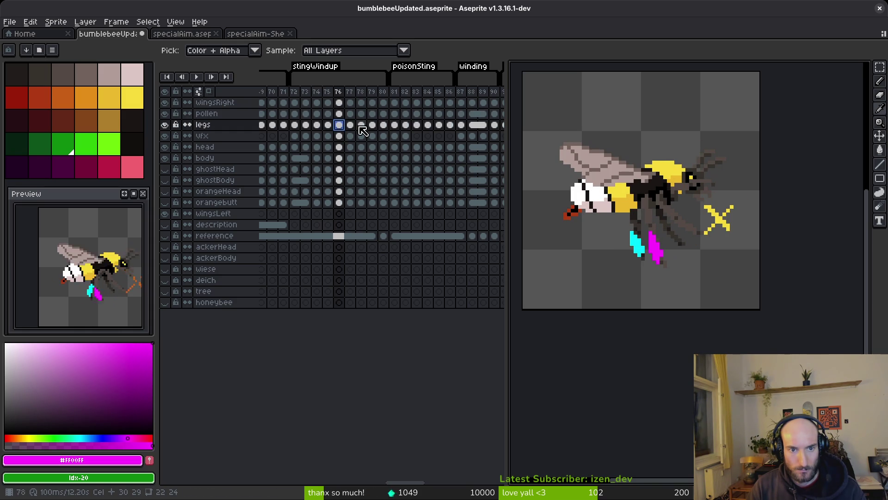
Flip between stingWindup frames 76–78 to compare the neighbouring poses
key(Left)
key(Right)
key(Left)
key(Right)
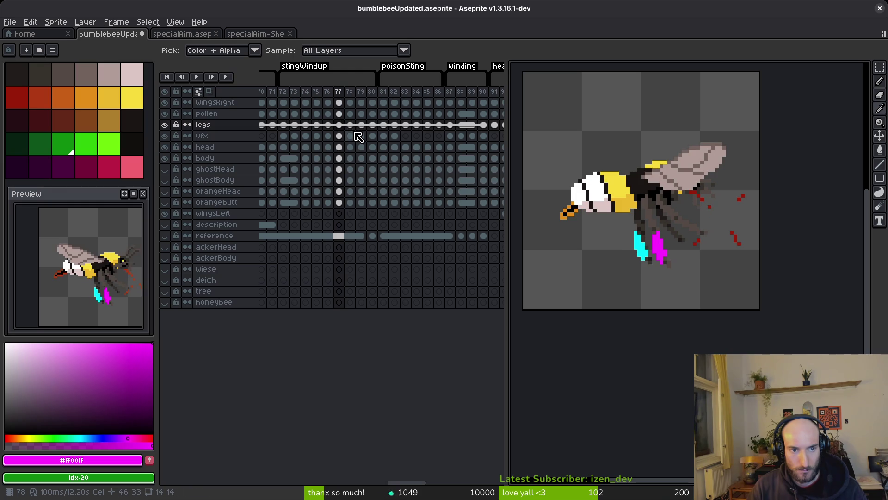
key(Right)
key(Left)
key(Right)
key(Left)
key(Right)
key(Left)
key(Right)
Link the legs cels for frames 77–78
drag(339, 126, 351, 126)
right_click(344, 130)
click(368, 156)
click(340, 130)
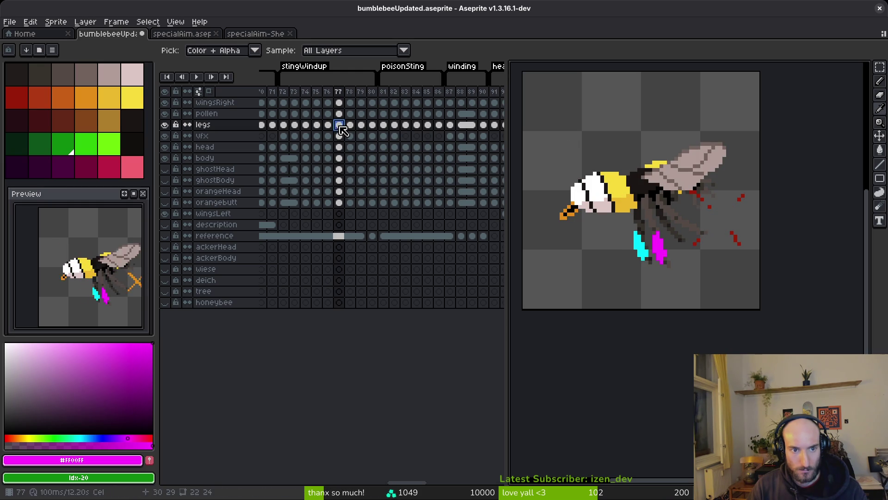
drag(340, 131, 351, 131)
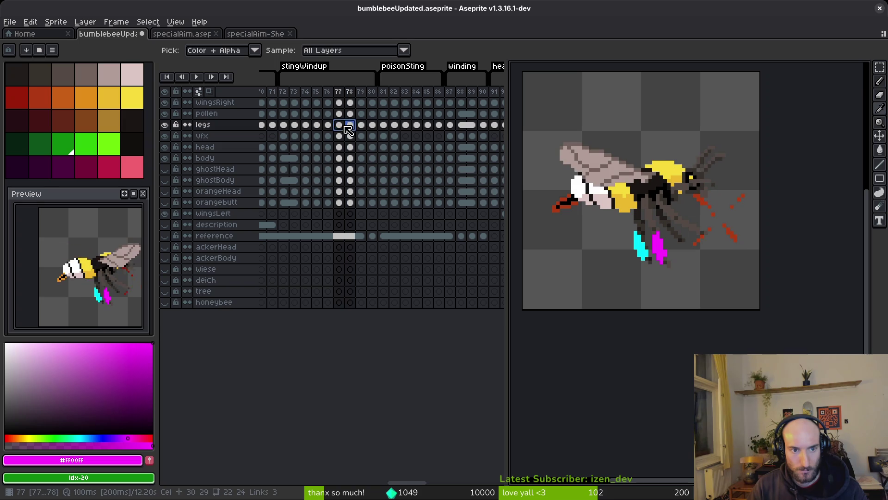
right_click(346, 131)
click(368, 166)
click(337, 131)
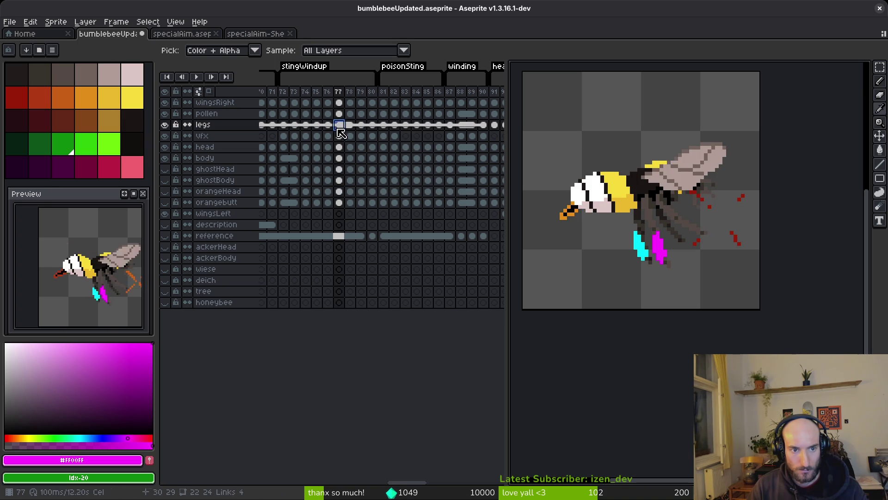
Link the pollen and legs cels for frames 75–76, 77–78 and 79–80
mouse_move(317, 127)
mouse_down()
mouse_move(350, 116)
mouse_move(331, 130)
mouse_up()
right_click(344, 118)
click(352, 146)
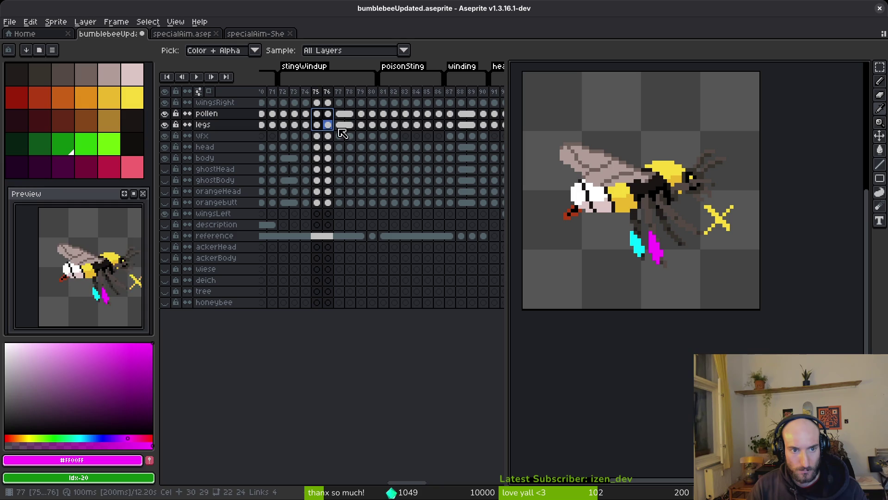
right_click(322, 118)
click(334, 152)
drag(361, 114, 375, 129)
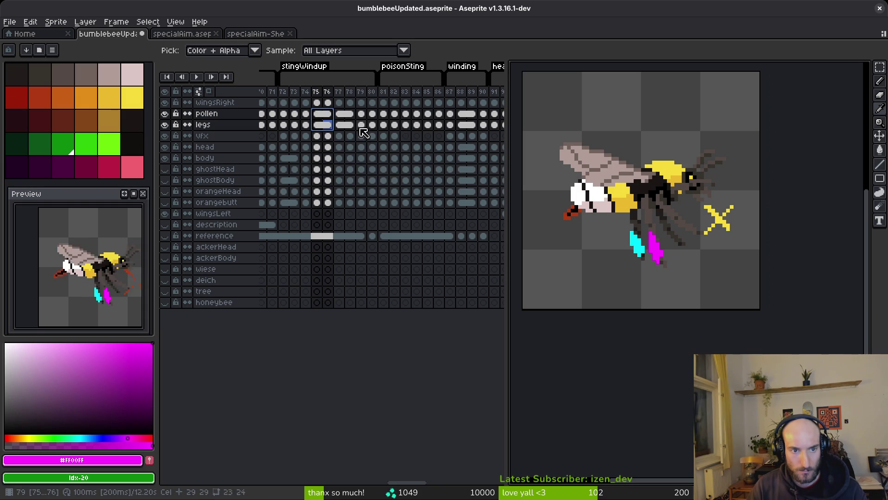
right_click(366, 119)
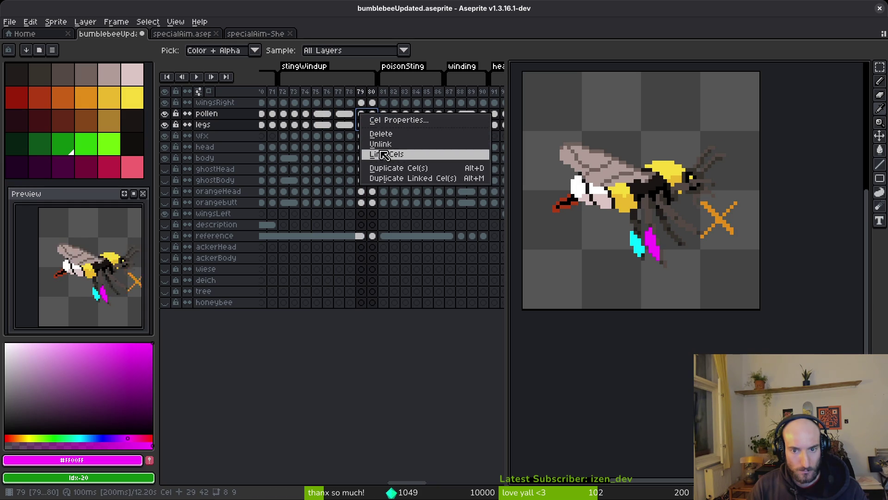
click(377, 153)
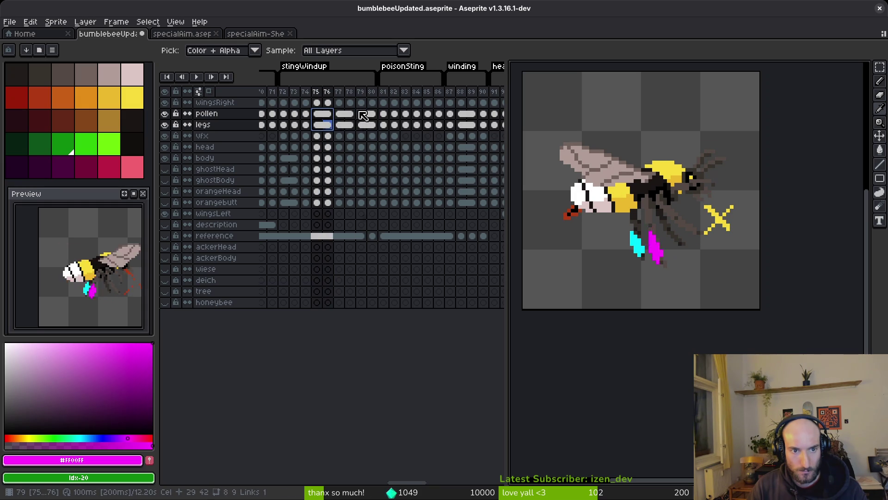
Link the pollen and legs cels across frames 75–89 in one selection
drag(322, 118, 368, 126)
drag(471, 112, 467, 133)
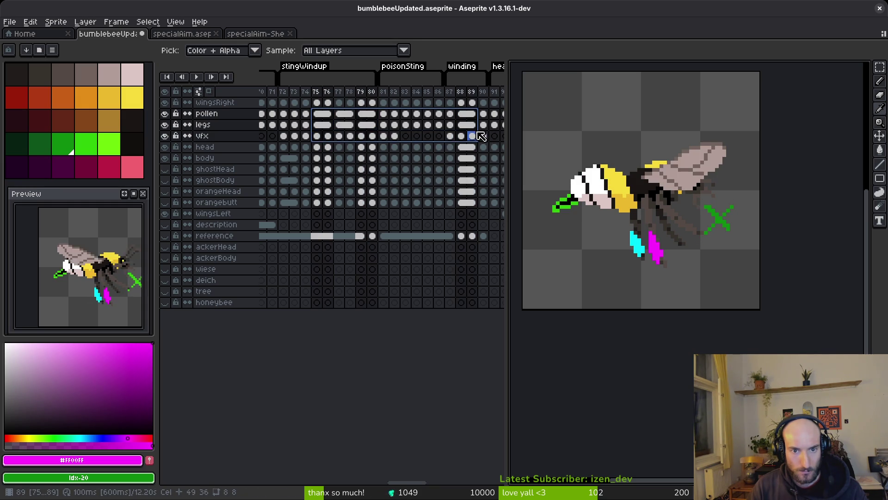
right_click(466, 130)
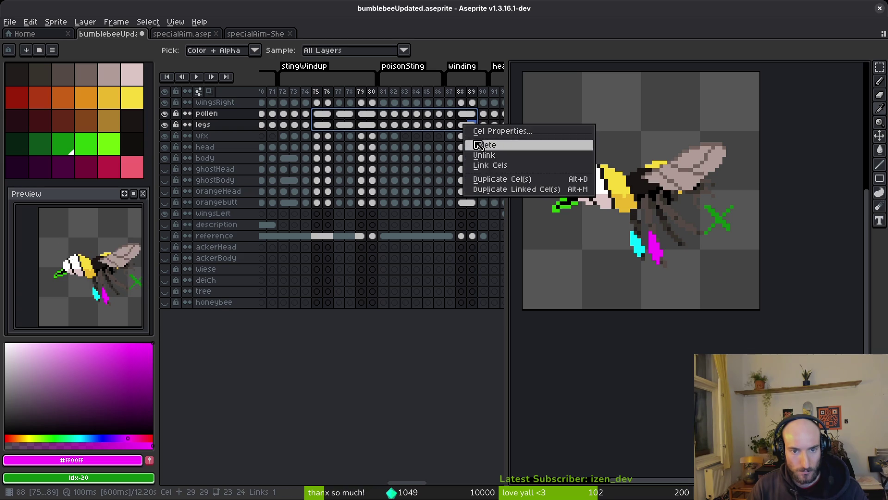
click(497, 170)
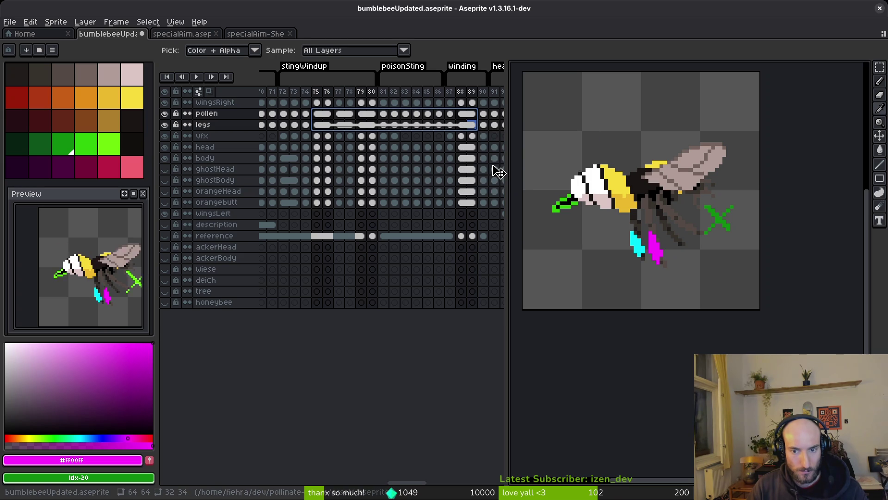
Verify which pollen cels are linked by checking frames 75–79 and 88
click(462, 115)
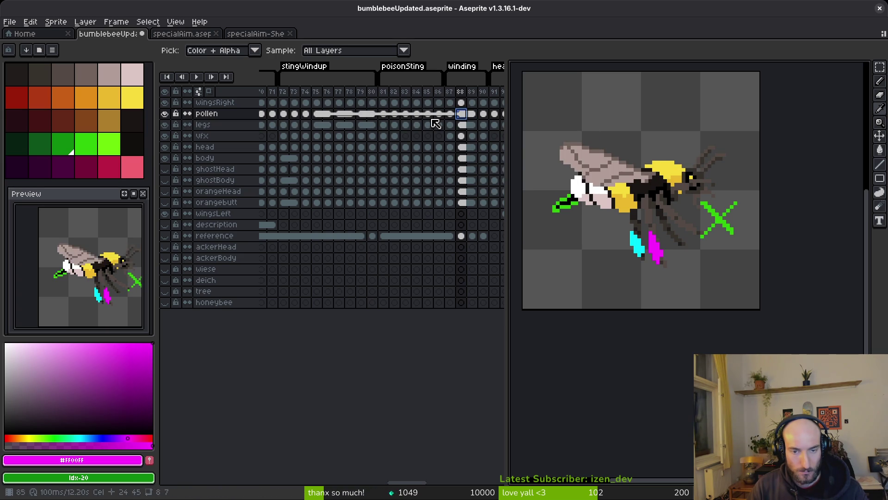
drag(378, 124, 440, 119)
click(460, 113)
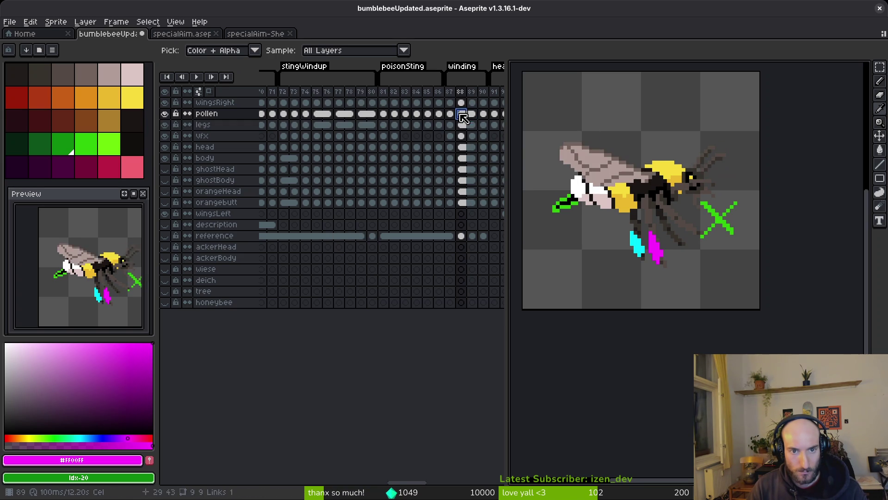
click(317, 115)
click(351, 120)
drag(317, 115, 375, 115)
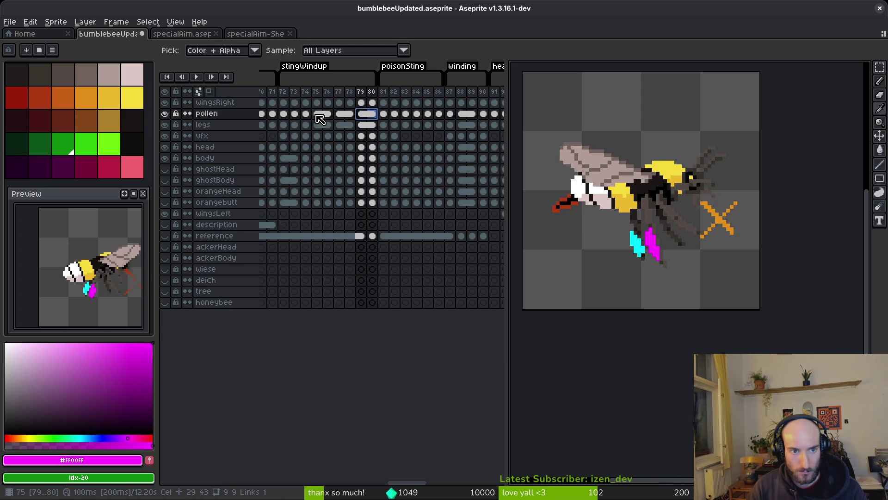
drag(318, 118, 328, 117)
click(362, 115)
click(460, 116)
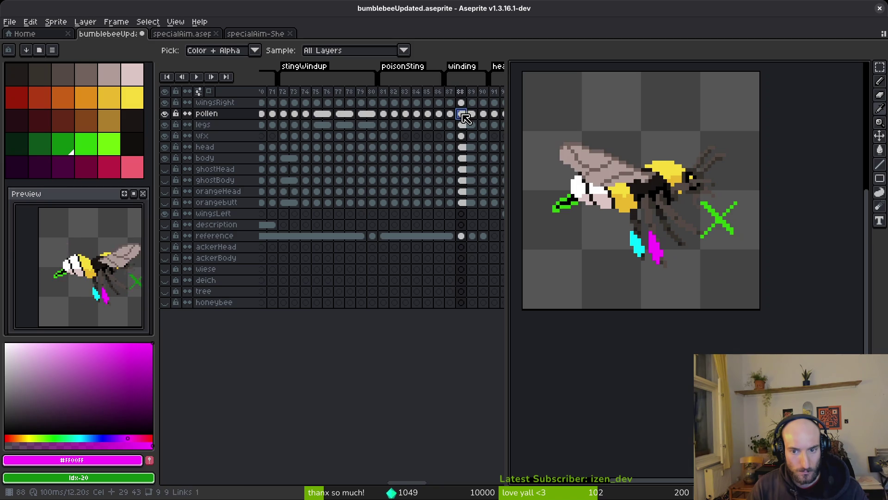
Check the legs cels at 77–78, save the bumblebee file and hide the pollen layer
click(321, 127)
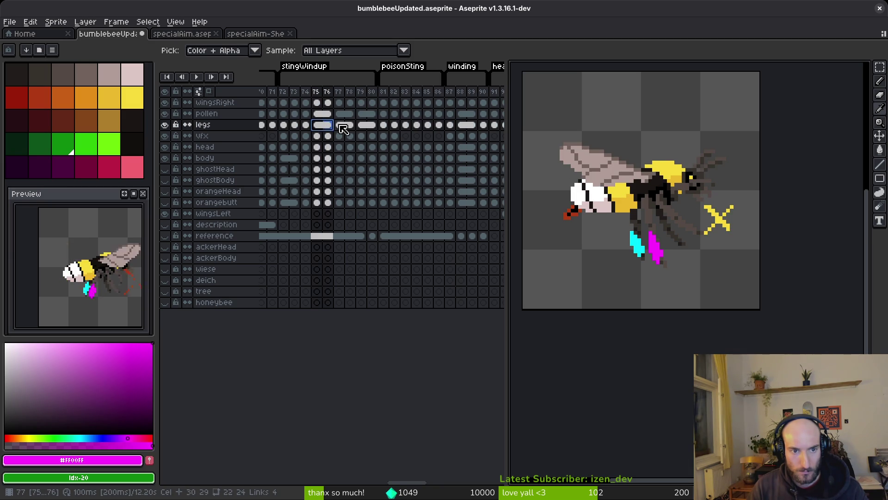
drag(339, 126, 349, 127)
key(Left)
key(ctrl+s)
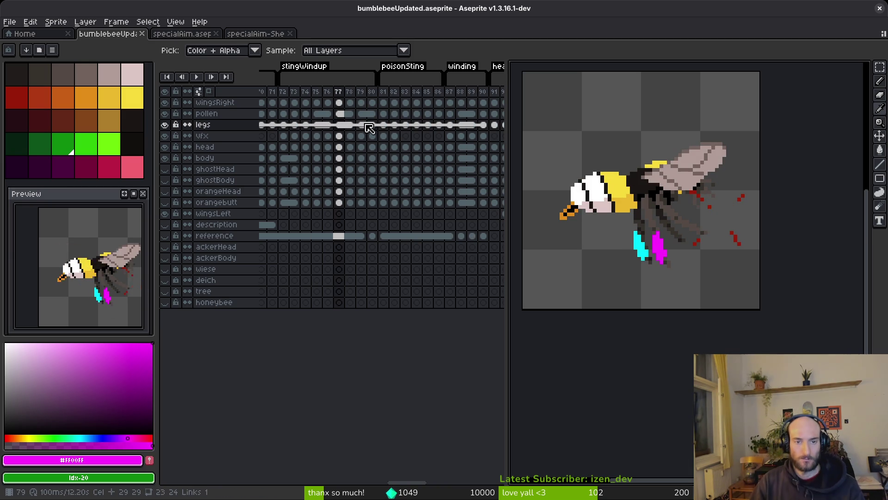
click(164, 113)
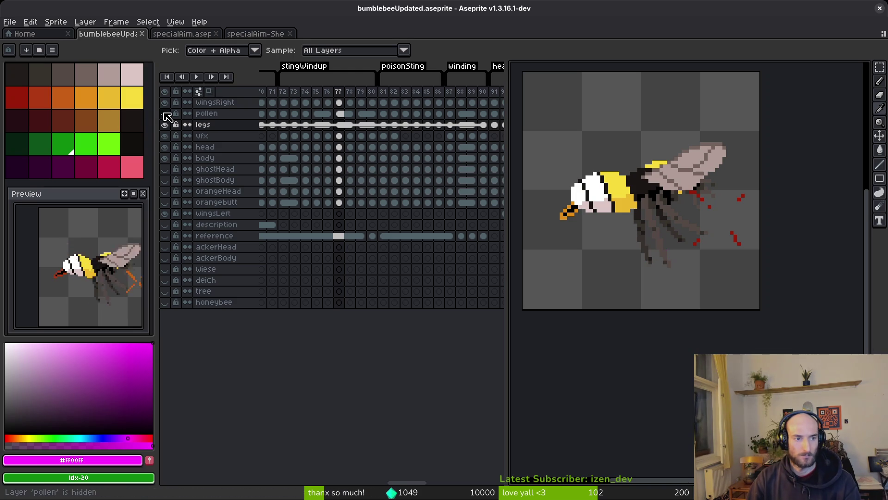
Start a sprite sheet export and browse to the art/player folder for the output file
key(b)
scroll(677, 237, down, 1)
scroll(677, 236, down, 1)
key(ctrl+e)
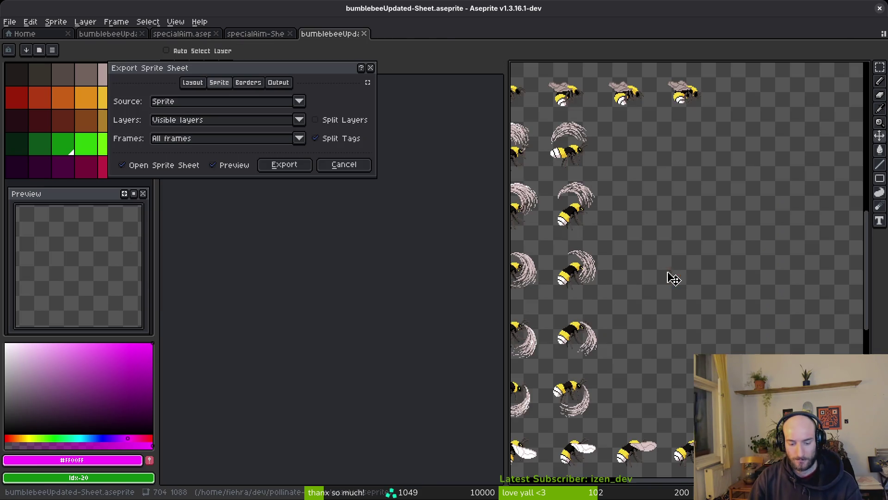
click(284, 165)
click(222, 42)
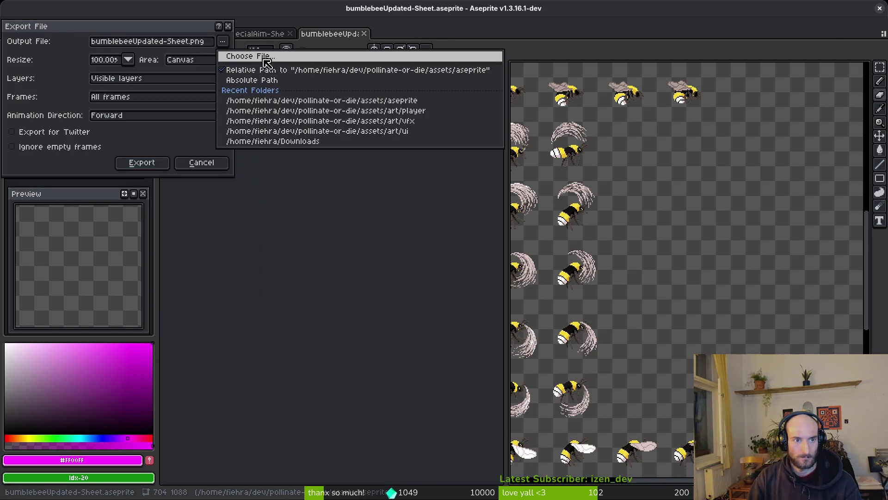
click(262, 61)
click(45, 42)
double_click(52, 84)
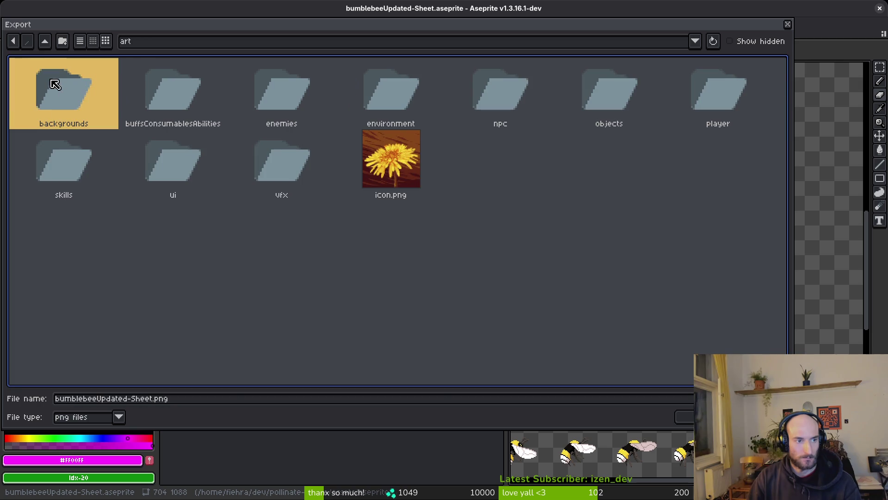
double_click(718, 104)
Export over the existing bumblebee-Sheet.png, confirming the overwrite, then switch to Godot
click(21, 87)
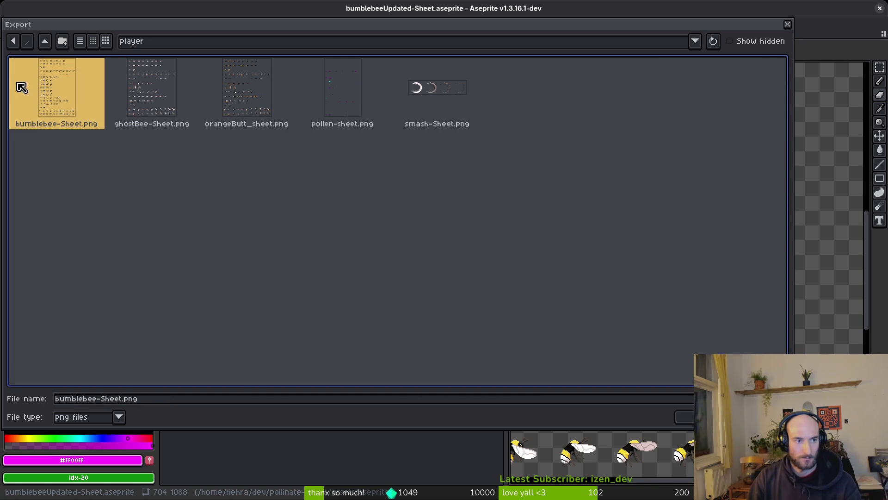
click(685, 417)
click(406, 282)
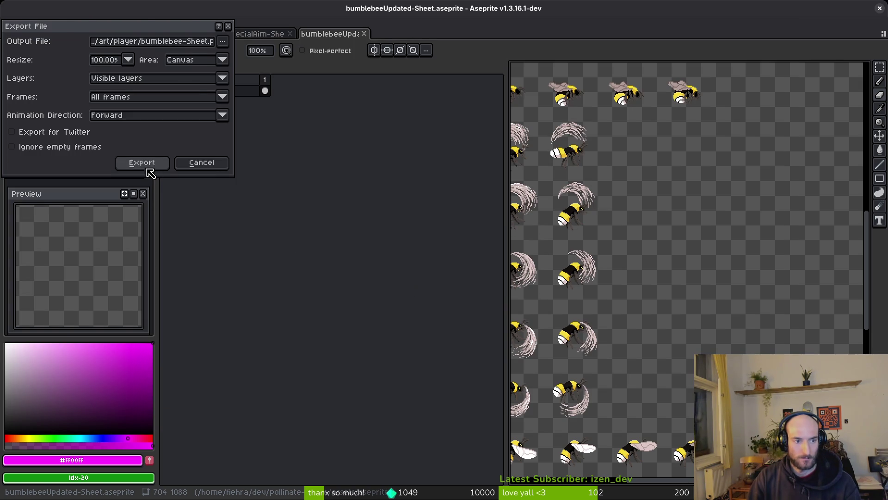
click(150, 164)
key(alt)
key(alt+Tab)
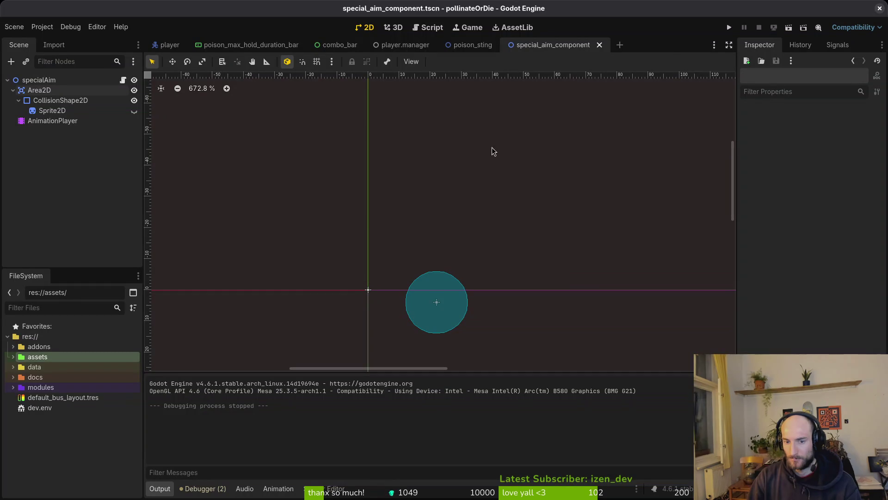
Run the project, start a new game, stop the test run with F8 and reopen the player scene
click(729, 28)
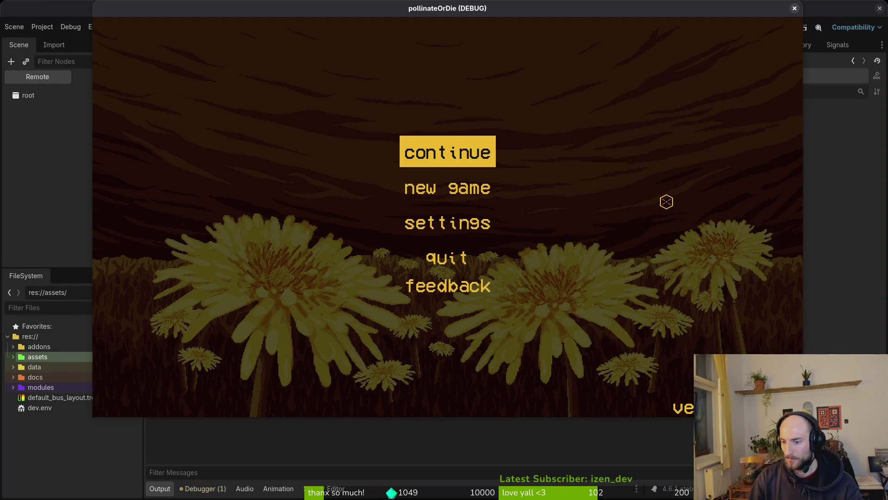
click(435, 178)
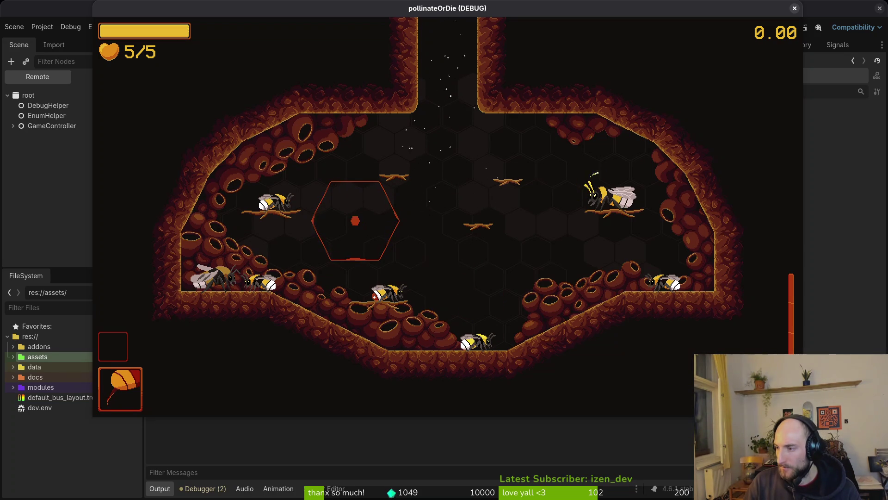
key(F8)
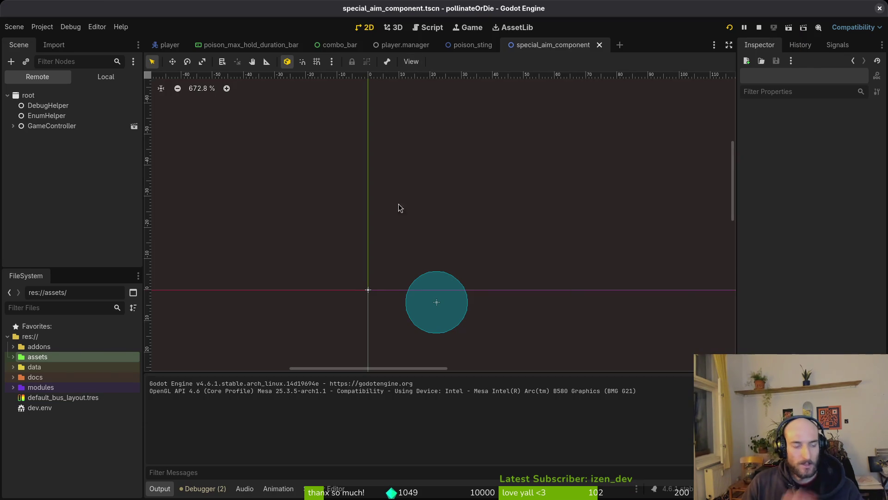
click(165, 44)
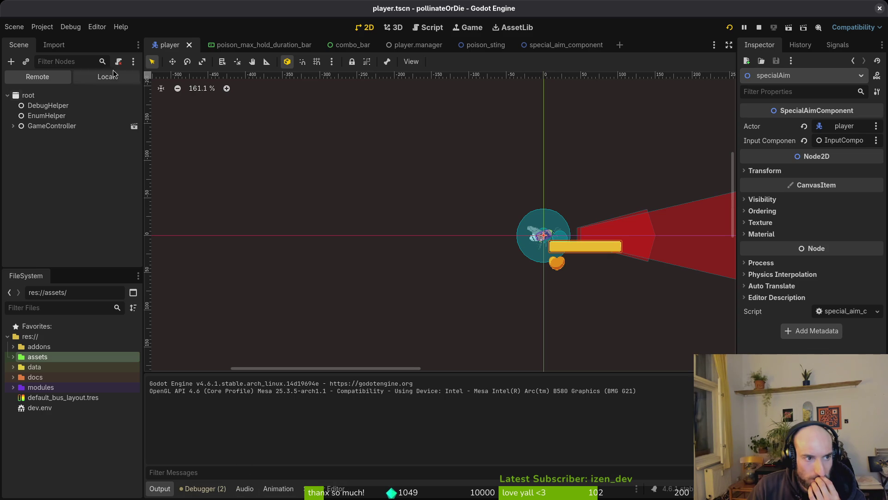
Select Sprite2D's AnimationPlayer and load the winding animation, glancing at stingWindup
click(97, 80)
scroll(55, 160, up, 3)
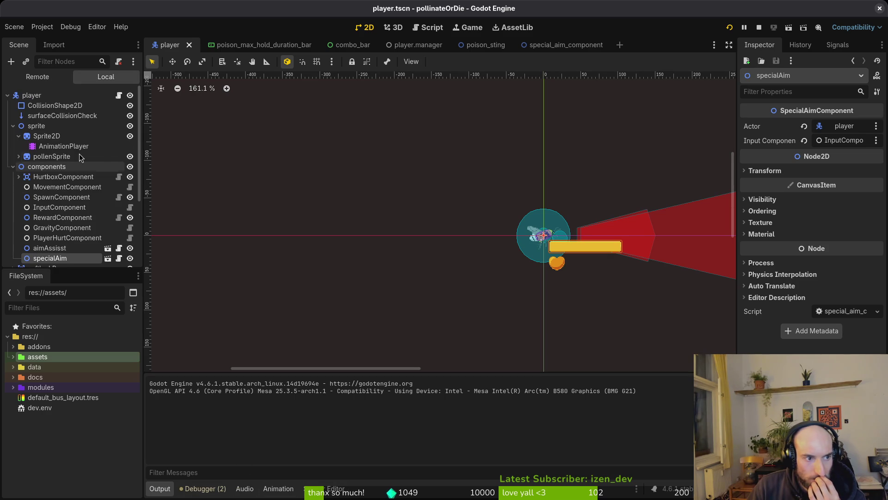
click(48, 137)
click(340, 341)
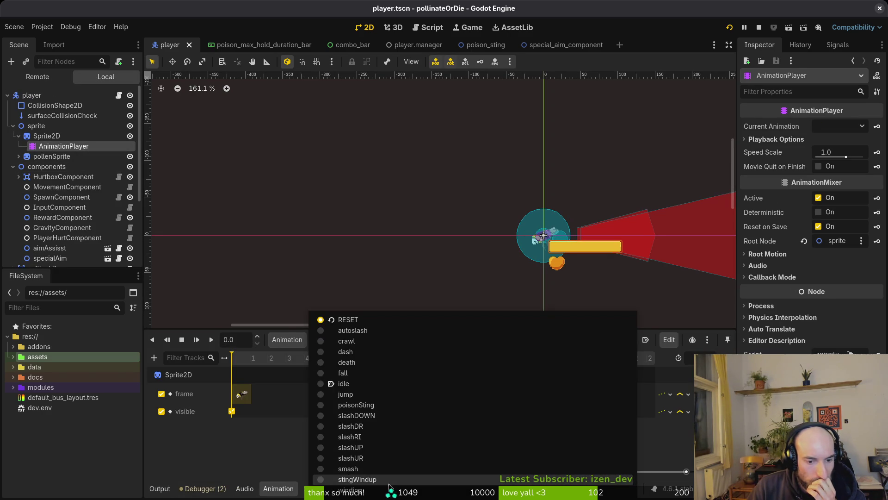
click(329, 478)
click(346, 340)
click(400, 490)
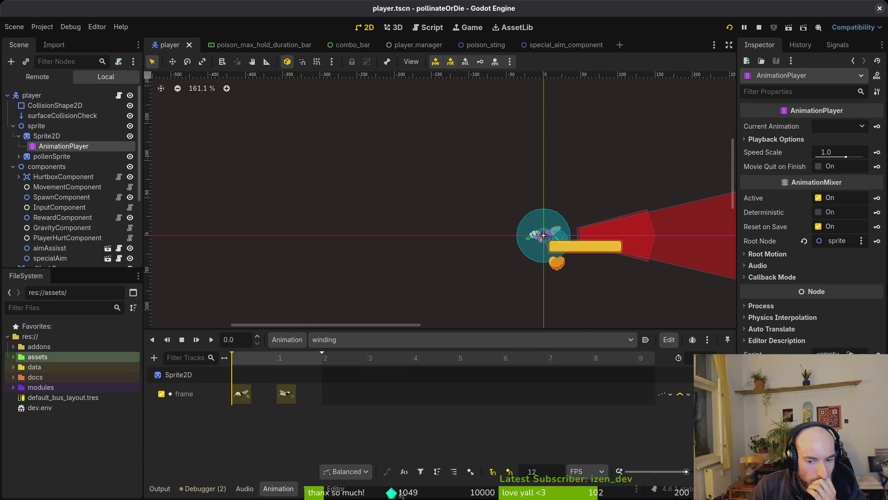
click(395, 340)
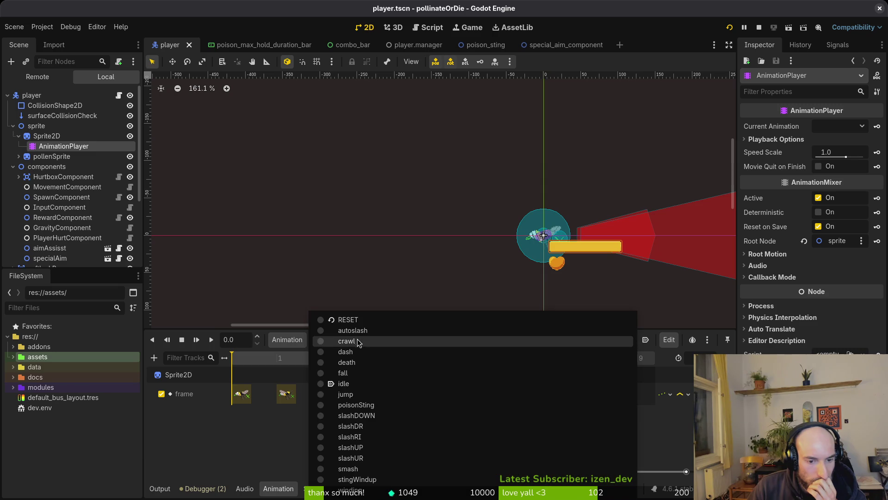
click(397, 483)
click(385, 340)
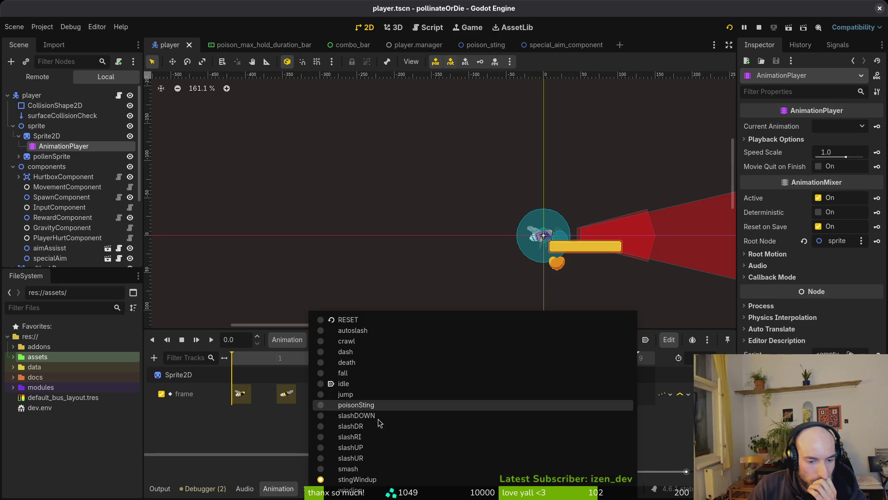
click(397, 491)
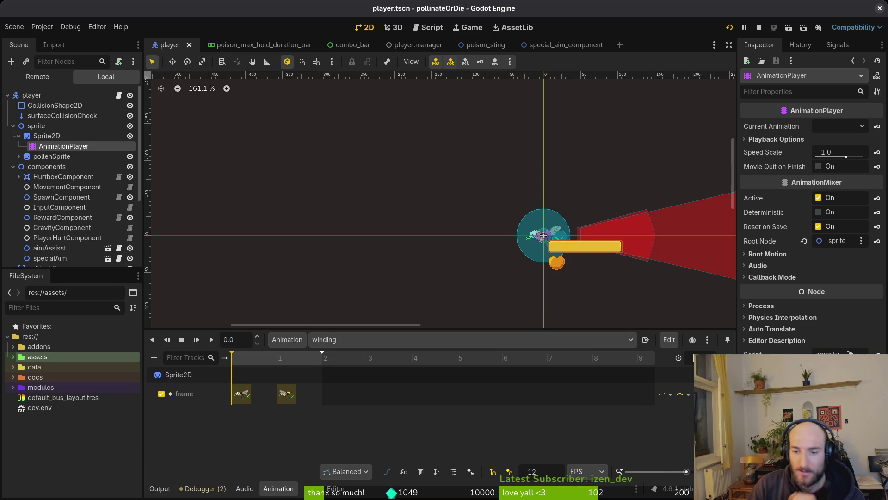
Set the winding animation length to 4, save, and return the playhead to the start
click(688, 357)
text(4)
key(Return)
key(ctrl+s)
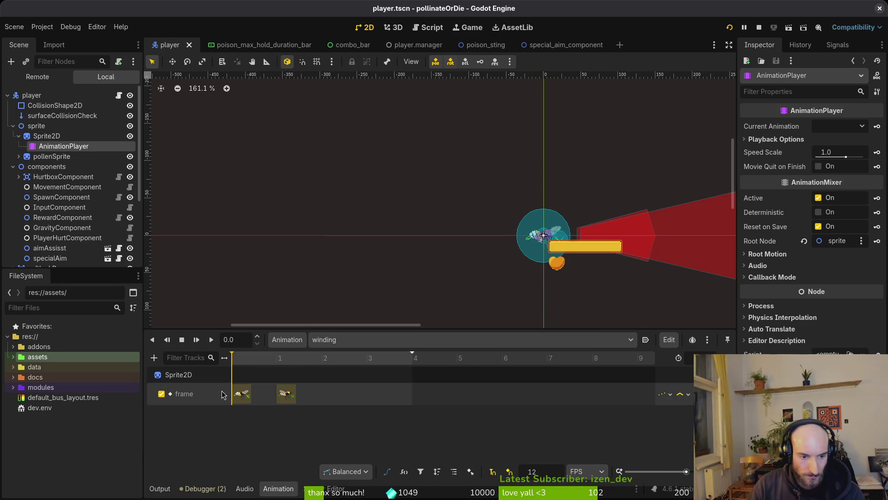
click(278, 358)
drag(274, 369, 234, 371)
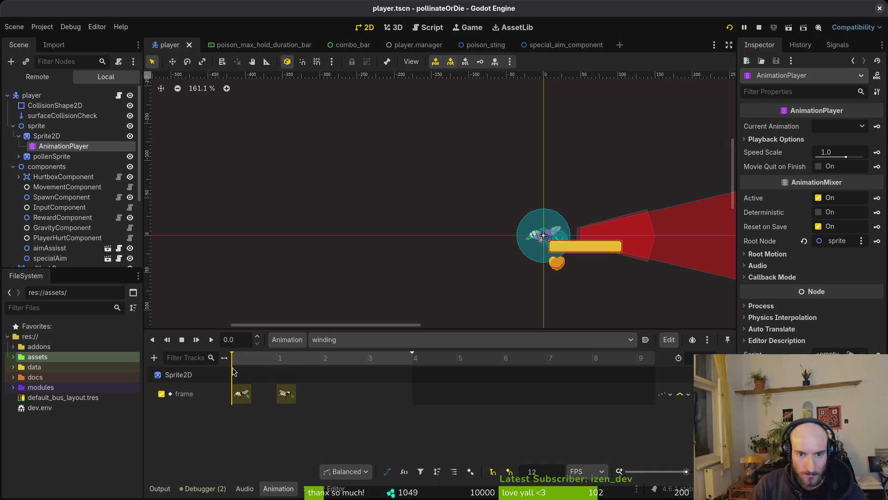
click(41, 136)
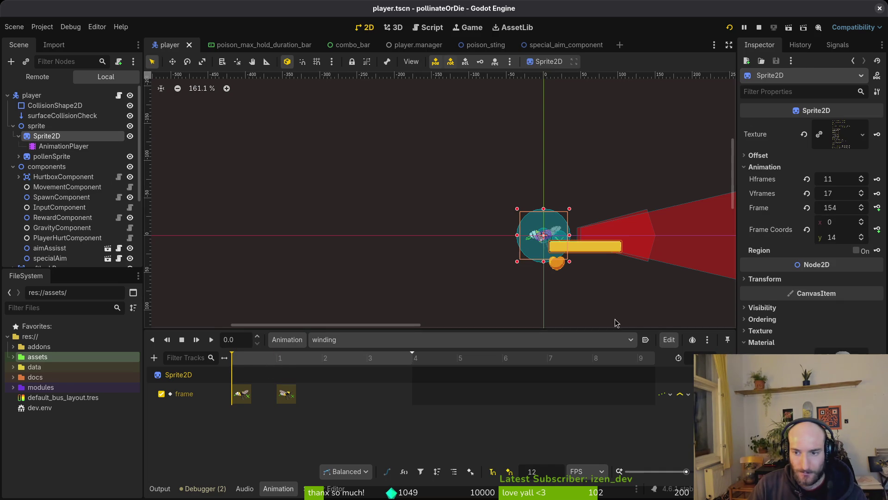
Advance the Sprite2D frame to 156, key it in winding, save and play the animation
click(278, 359)
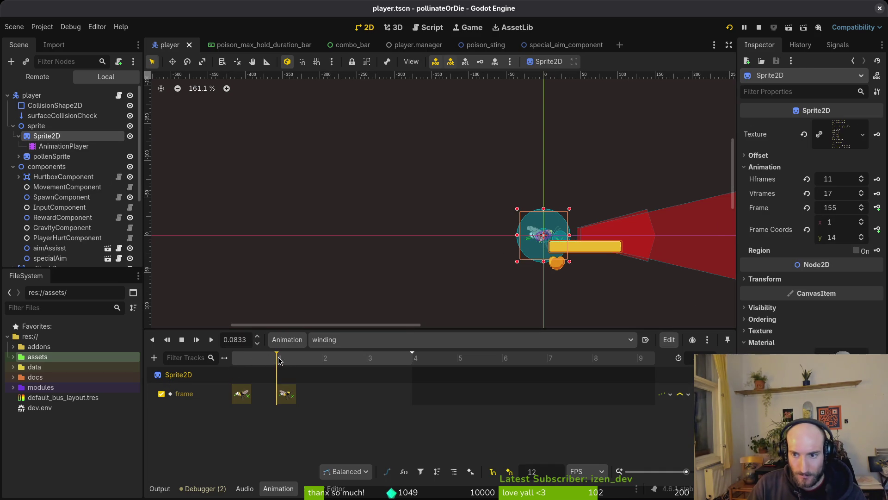
click(861, 207)
click(877, 209)
key(ctrl+s)
click(232, 358)
key(ctrl+equal)
key(ctrl+equal)
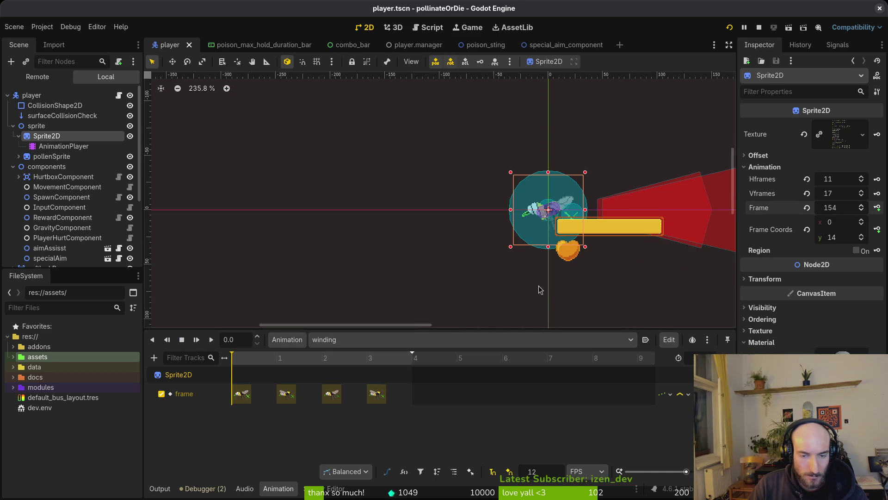
click(212, 340)
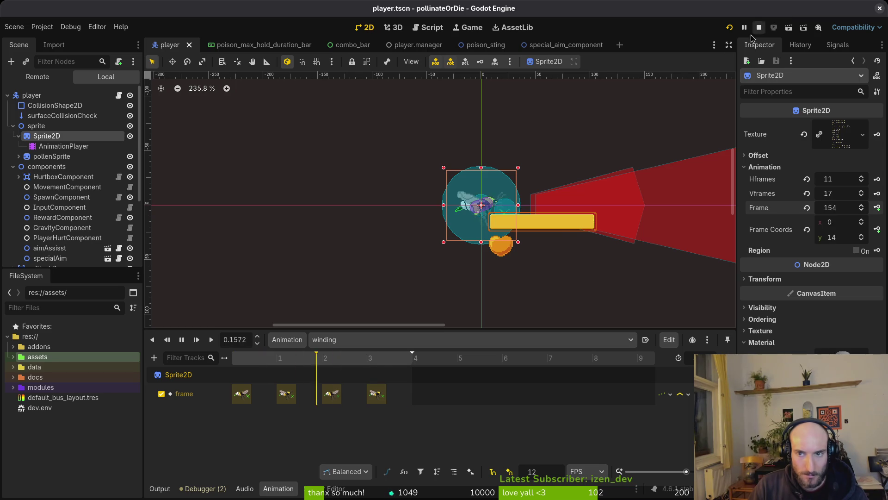
Select pollenSprite's AnimationPlayer, load its winding animation and save
click(19, 157)
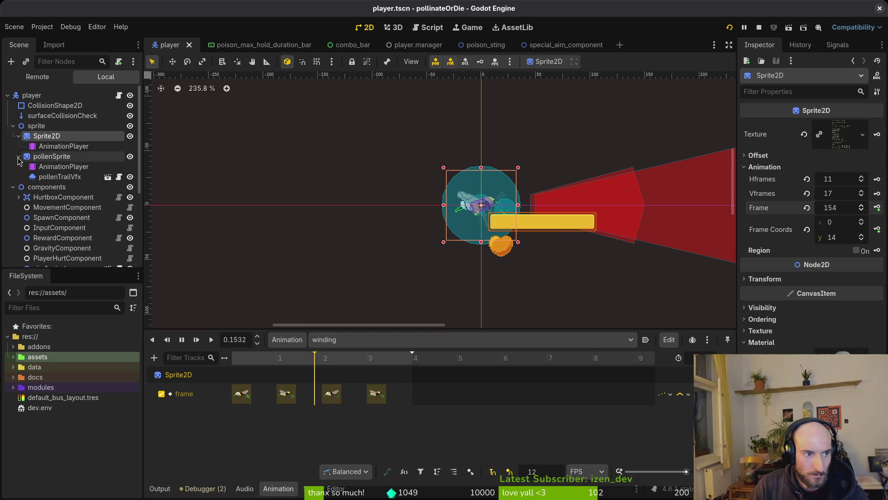
click(60, 172)
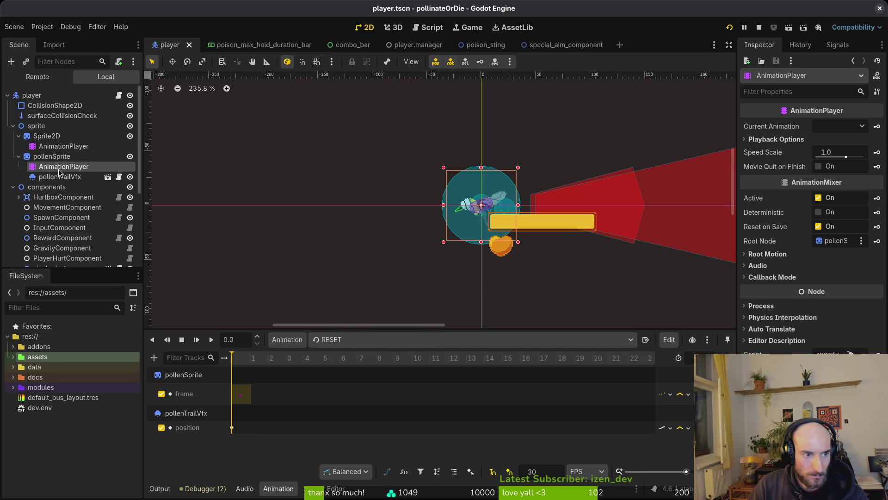
click(368, 340)
click(372, 490)
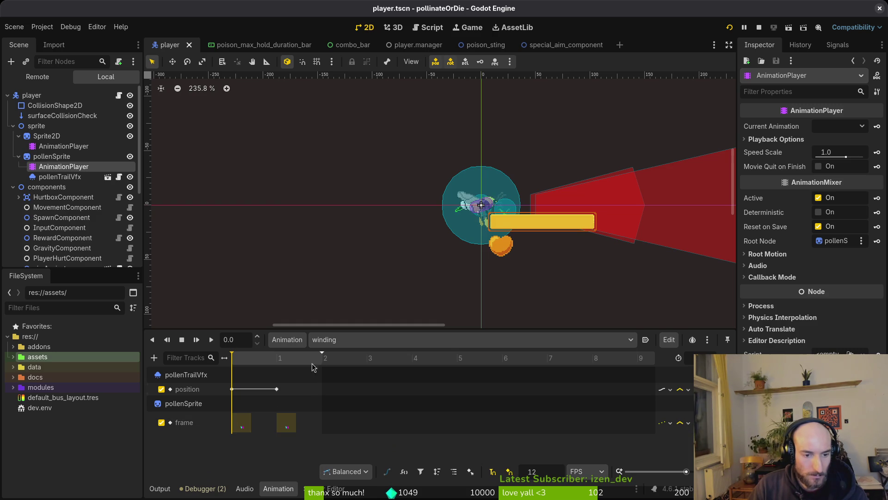
scroll(702, 358, up, 2)
key(ctrl+s)
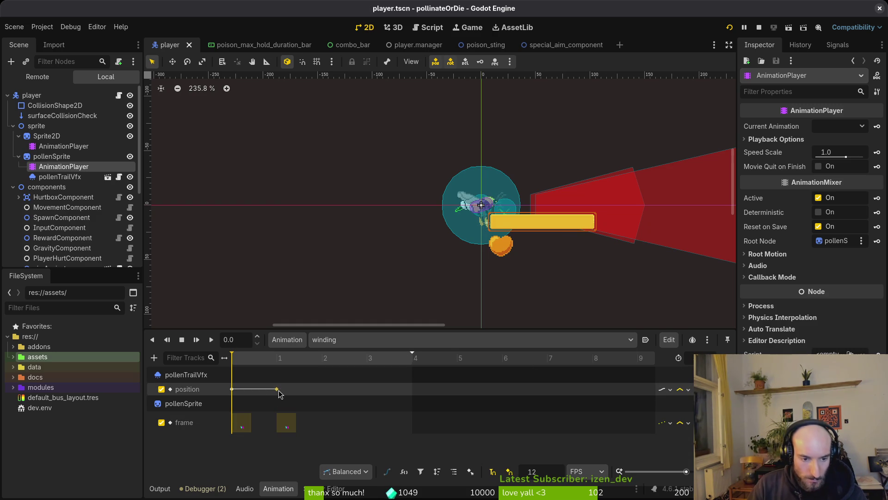
Duplicate the pollen frame key to positions 2 and 3, save and rewind the playhead
click(276, 389)
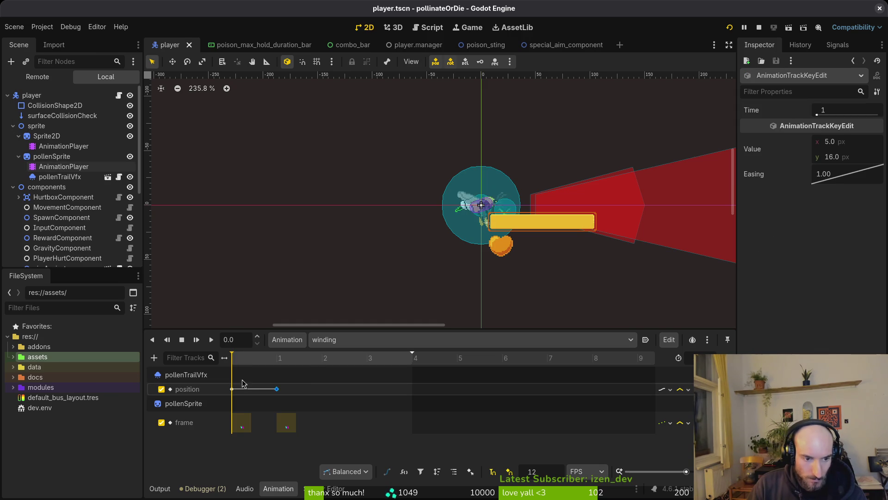
click(248, 423)
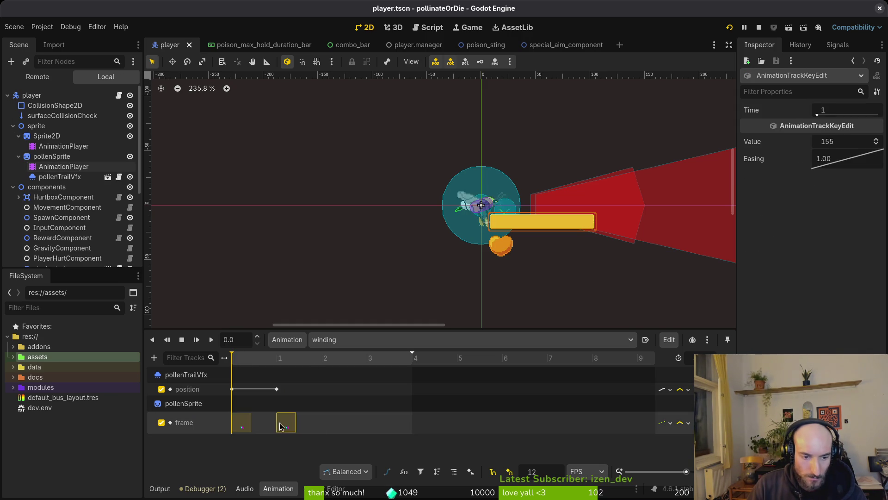
click(323, 359)
key(ctrl+d)
click(248, 426)
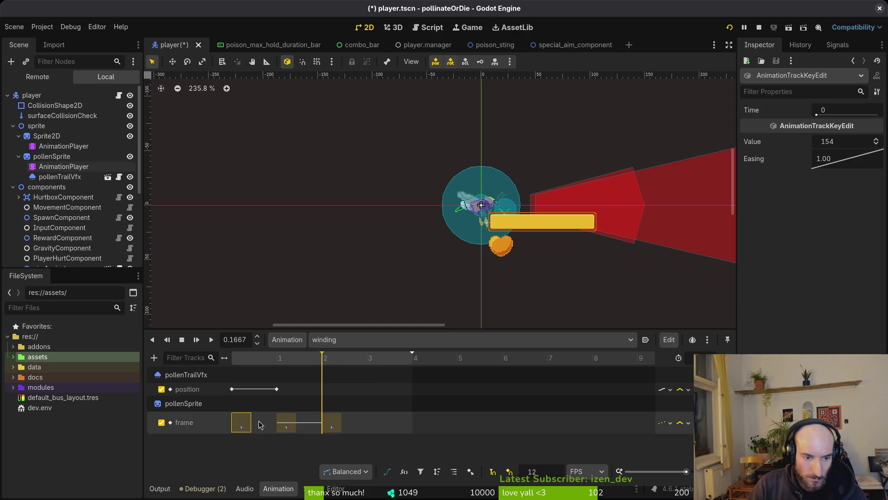
click(375, 359)
key(ctrl+d)
key(ctrl+s)
click(202, 339)
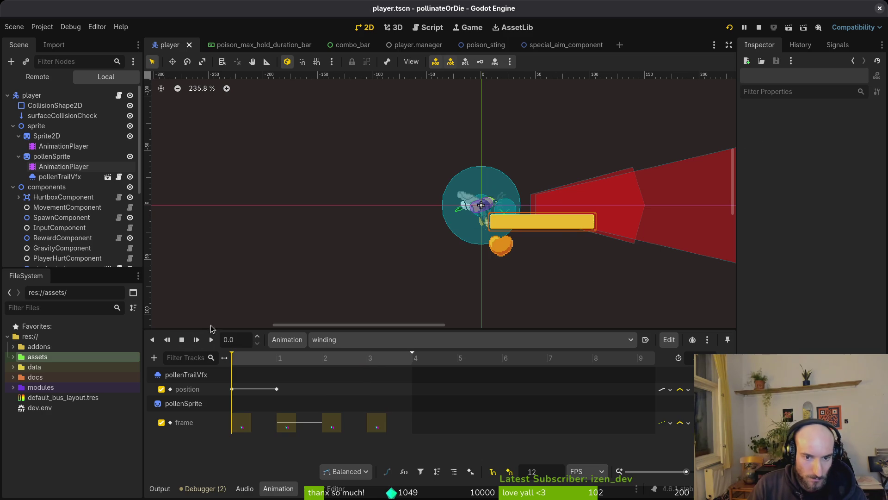
scroll(485, 219, up, 4)
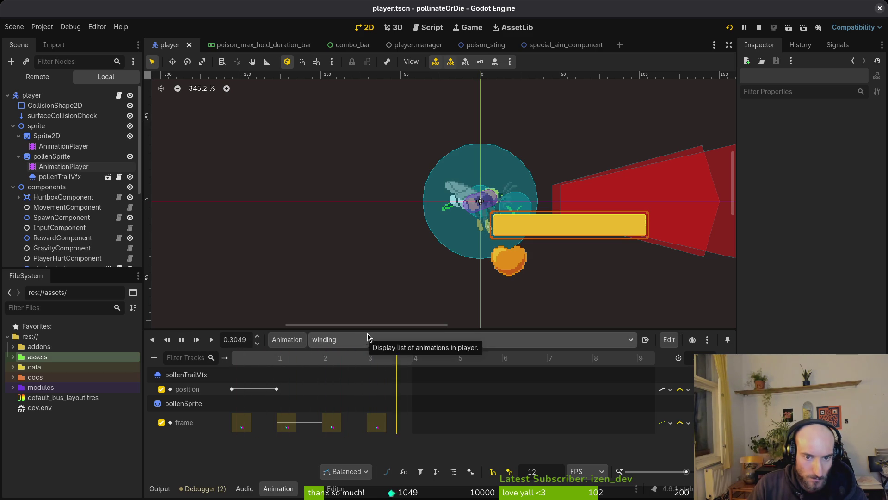
scroll(482, 226, up, 4)
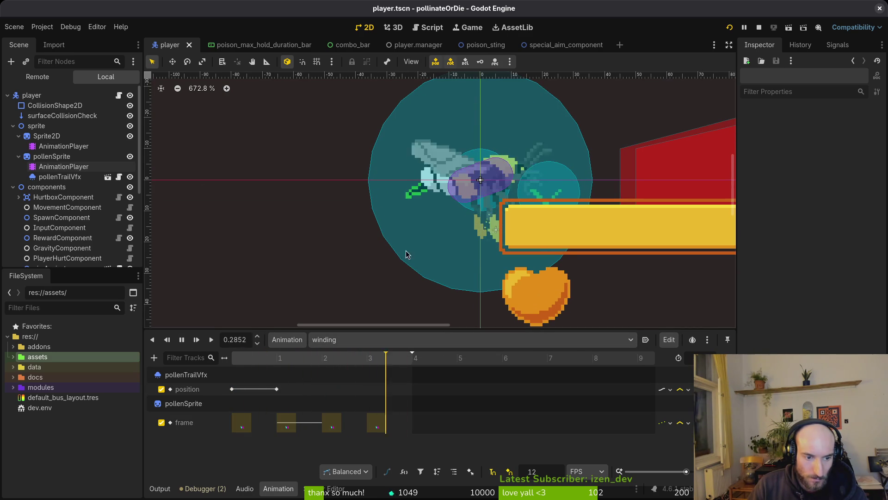
Move the pollen trail's position key from 1 to 3 in the winding animation
click(181, 339)
click(195, 340)
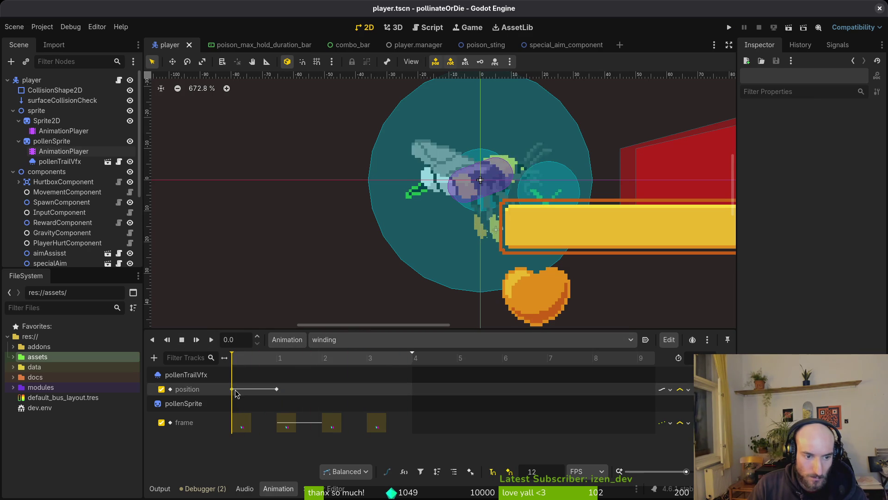
click(235, 390)
click(277, 391)
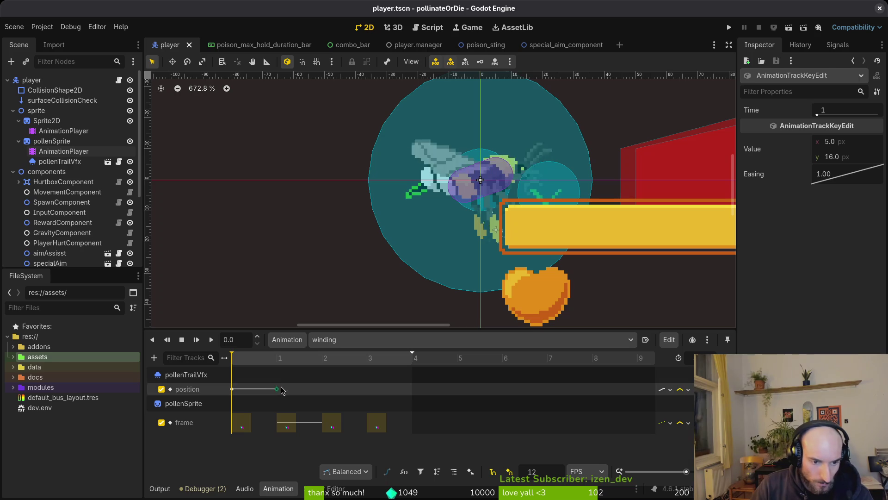
drag(278, 392, 367, 389)
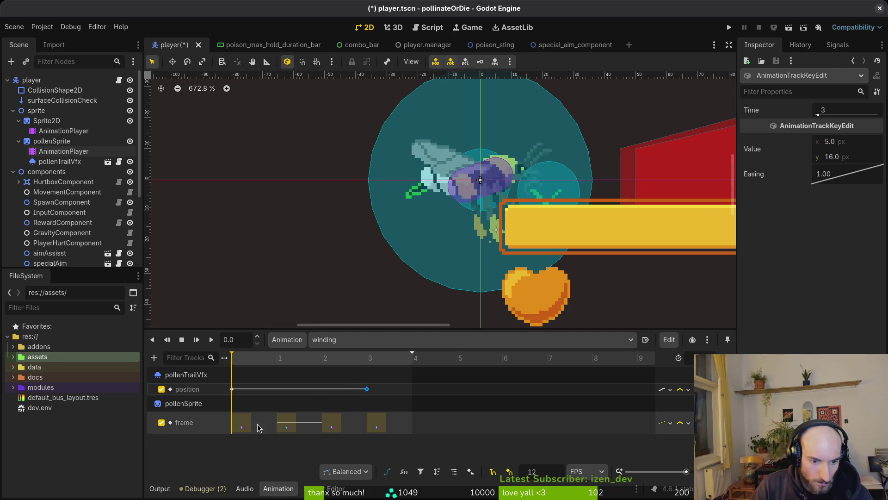
Select pollenTrailVfx, play winding to check the trail, then switch to Aseprite
click(60, 161)
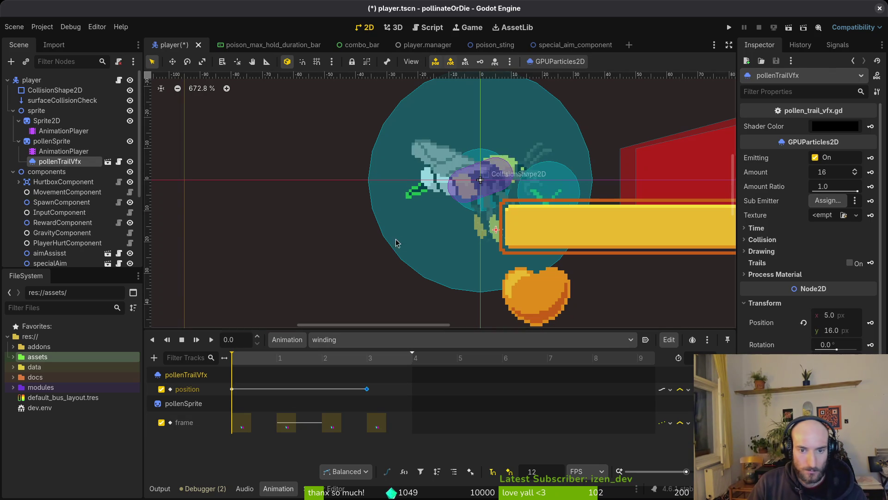
scroll(491, 238, up, 2)
scroll(492, 238, up, 3)
scroll(491, 238, up, 1)
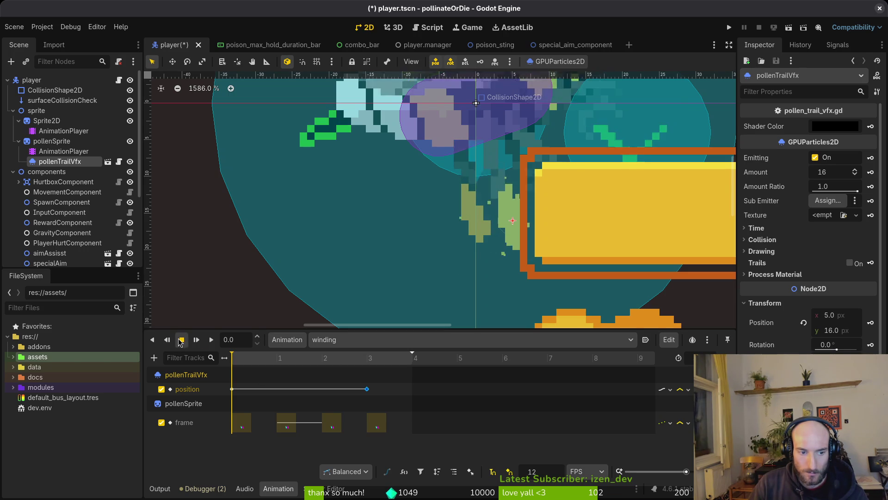
click(211, 339)
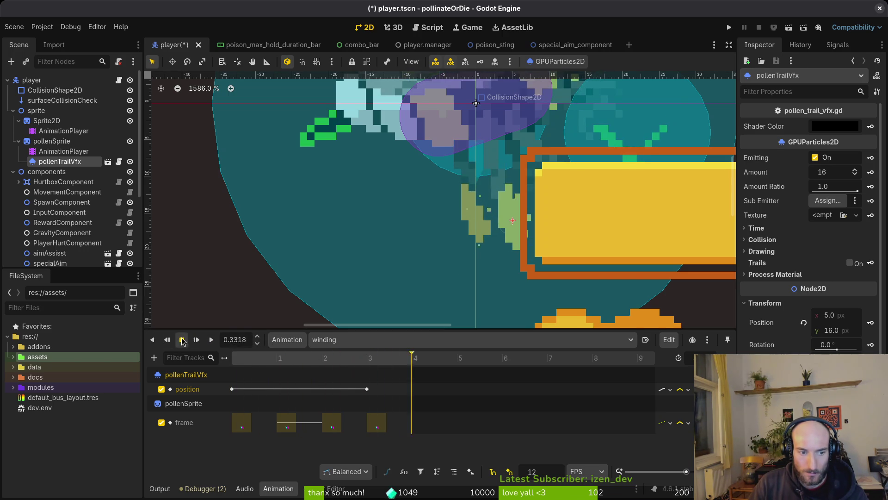
key(alt+Tab)
scroll(688, 270, down, 4)
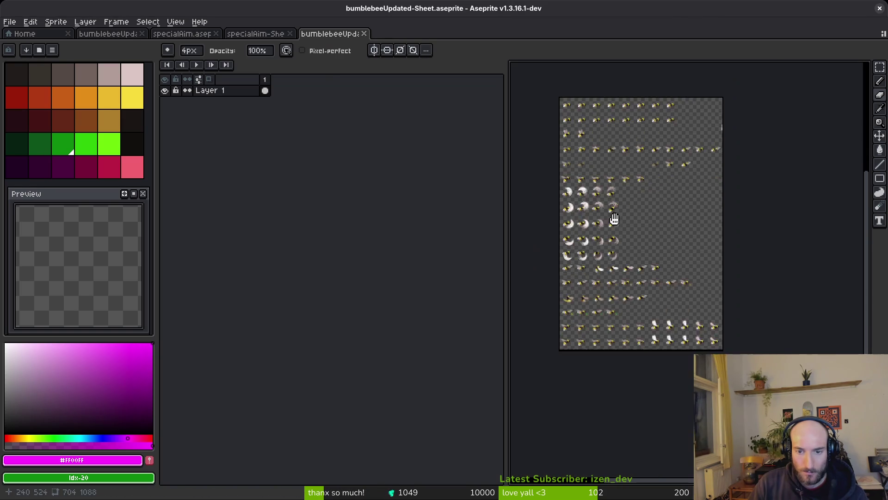
Close the bumblebee sheet and specialAim documents without saving, returning to bumblebeeUpdated
key(ctrl+s)
key(Escape)
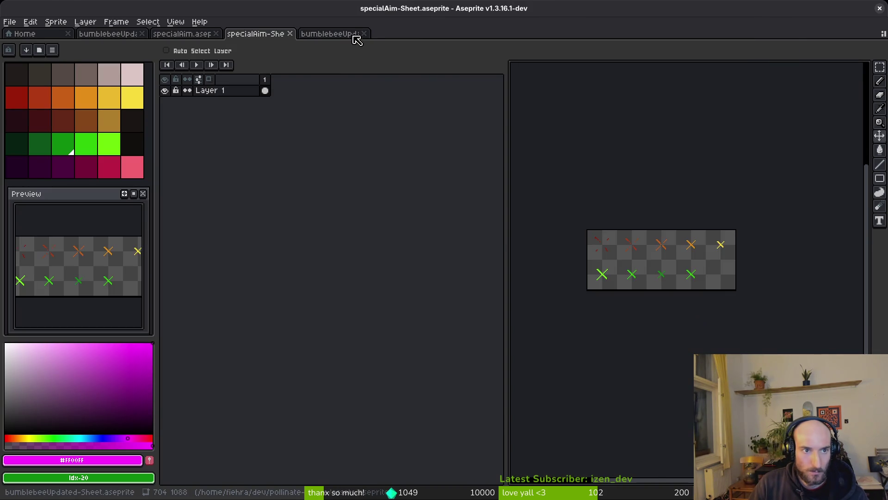
click(363, 33)
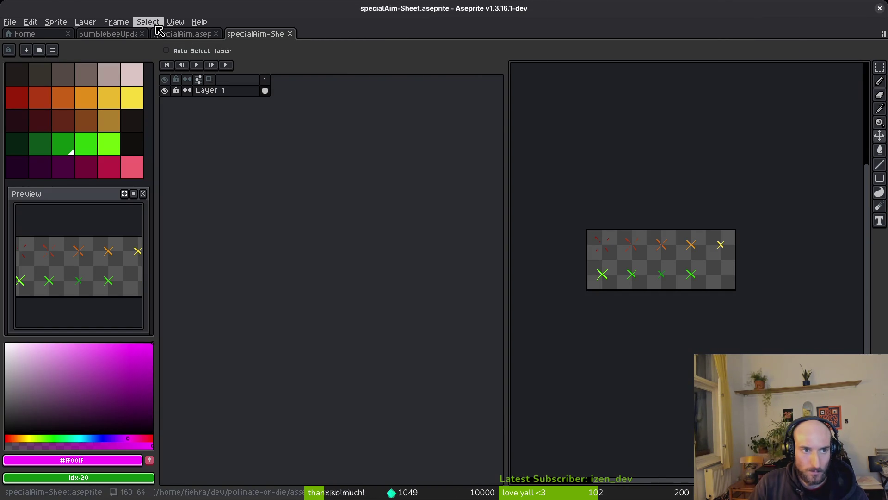
click(290, 33)
click(216, 33)
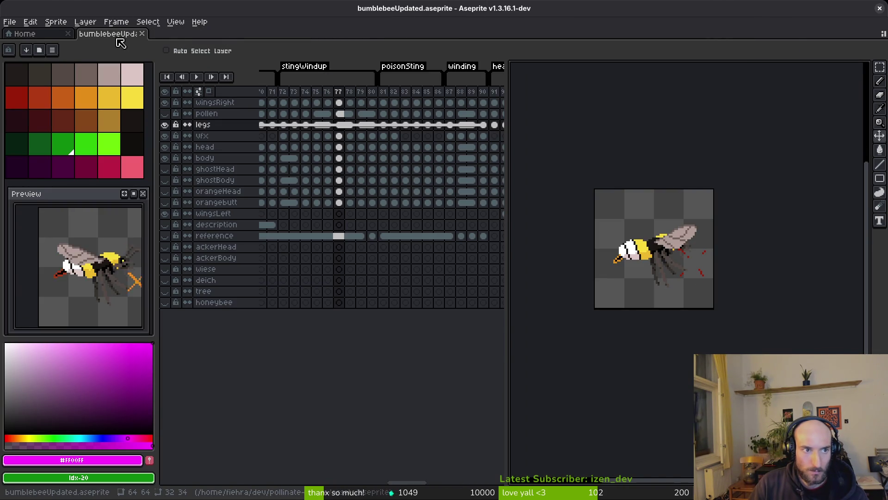
Hide the legs-through-body, right wing and pollen layers, then start a sprite sheet export
drag(164, 124, 169, 159)
drag(169, 105, 167, 113)
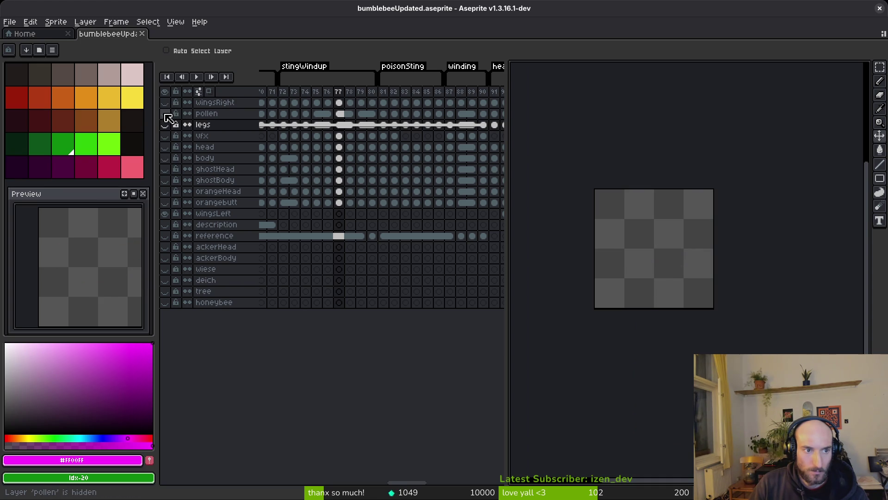
key(b)
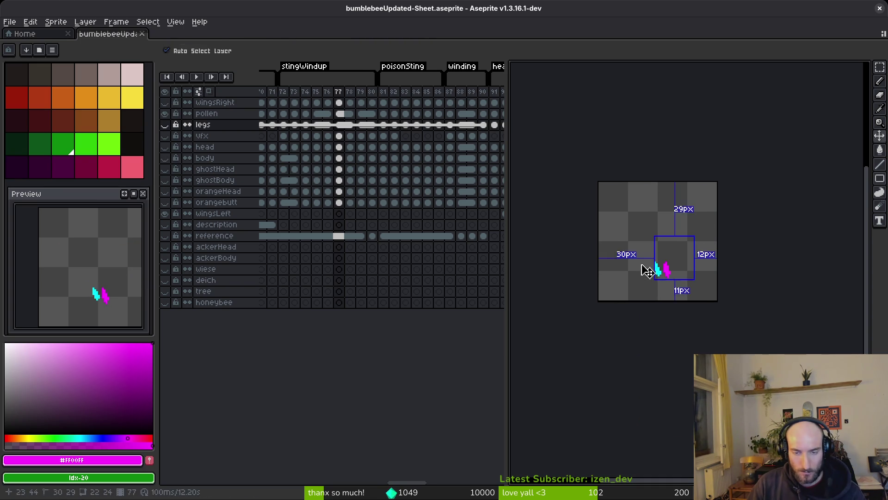
key(ctrl+e)
scroll(577, 207, down, 3)
scroll(641, 265, up, 1)
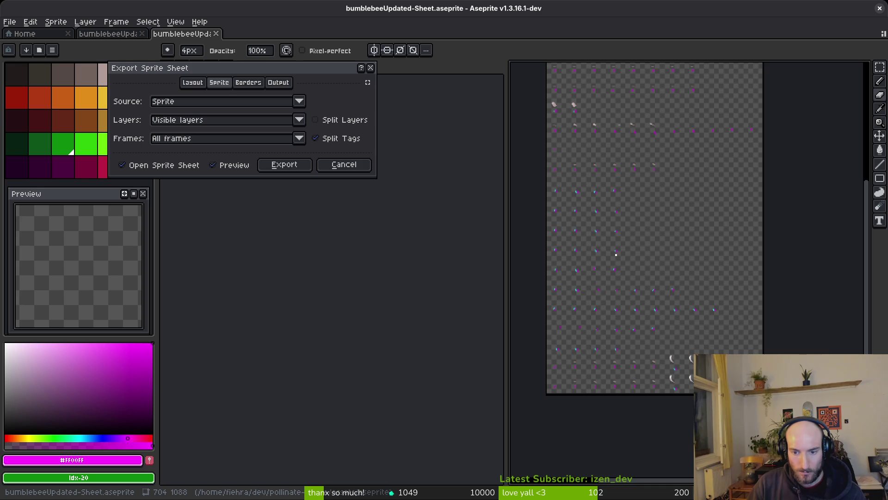
scroll(615, 256, up, 1)
scroll(660, 271, up, 2)
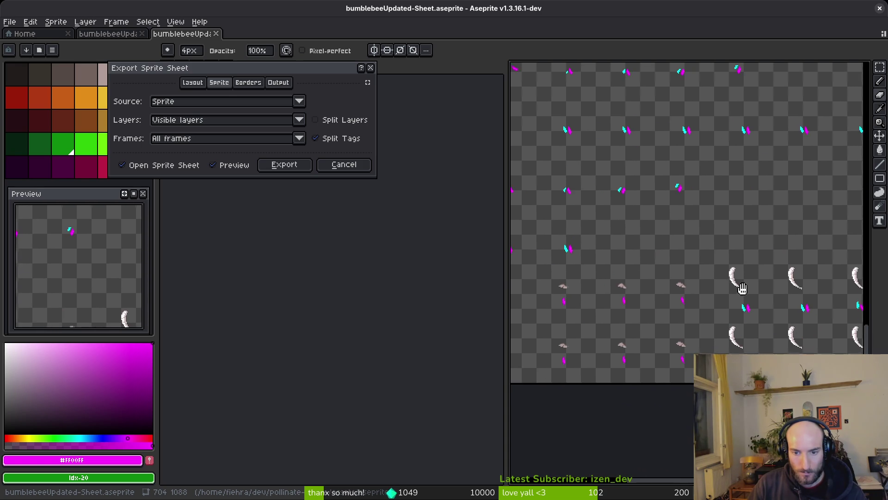
Confirm the sprite sheet export settings and start choosing a new output file
drag(680, 192, 594, 244)
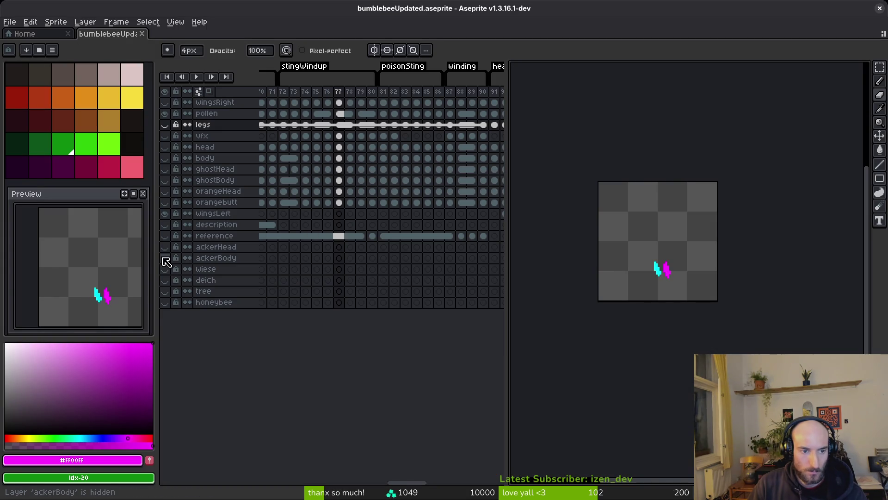
key(ctrl+e)
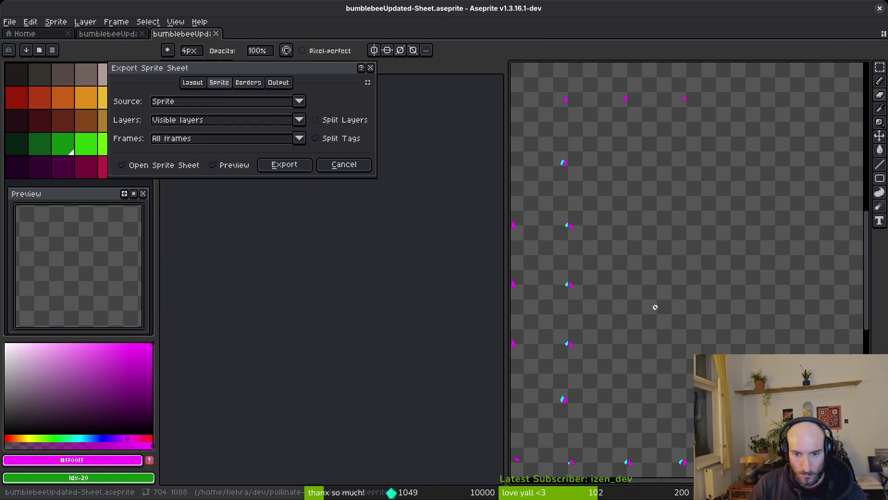
mouse_move(677, 240)
mouse_down()
mouse_move(668, 294)
mouse_move(645, 297)
mouse_up()
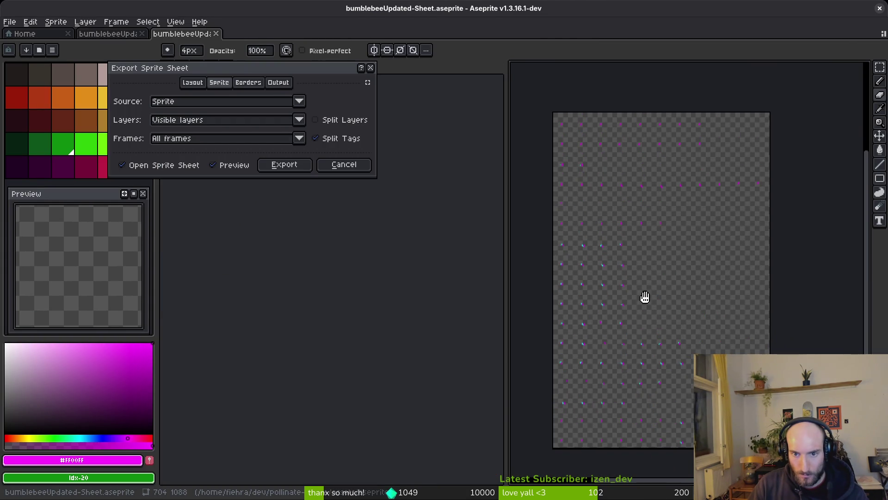
click(297, 170)
key(ctrl+alt+shift+s)
click(231, 47)
click(292, 54)
Export the sheet over pollen-sheet.png in art/player, confirming the overwrite, and return to Godot
click(44, 41)
double_click(44, 93)
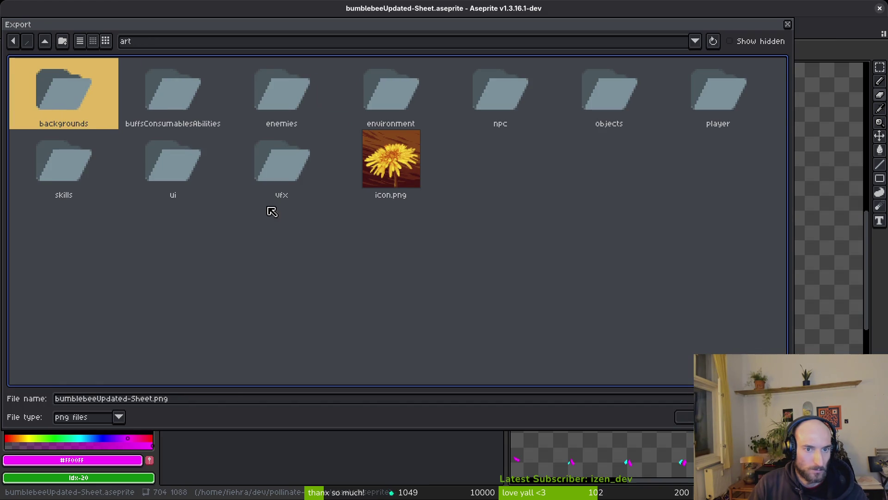
double_click(700, 93)
click(356, 102)
click(686, 415)
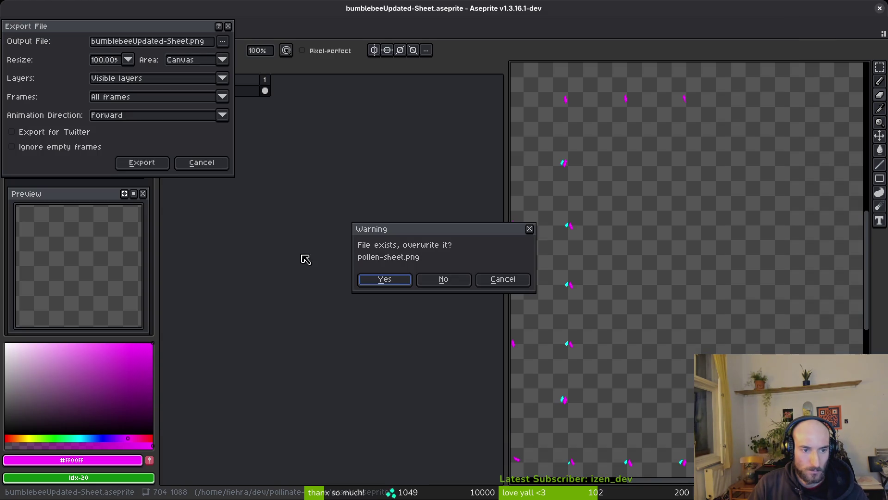
click(394, 286)
click(126, 164)
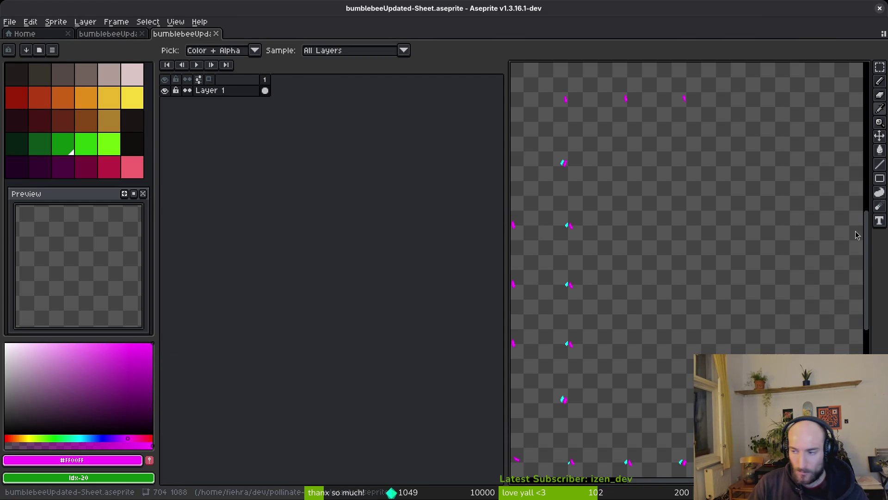
key(alt+Tab)
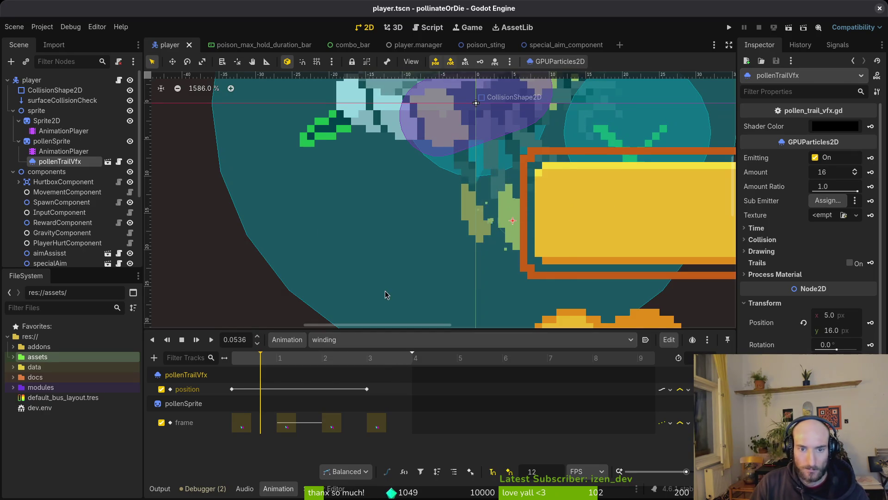
Preview the pollenSprite winding animation and scrub it back to frame 1
click(50, 141)
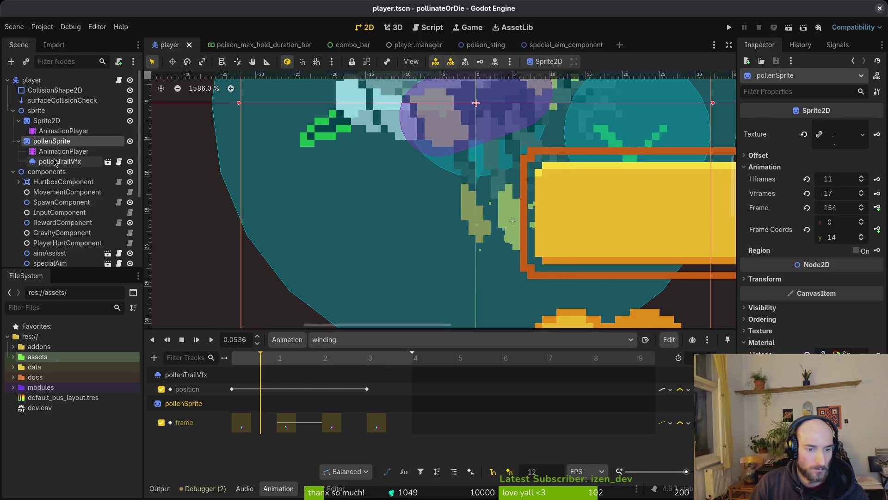
click(62, 151)
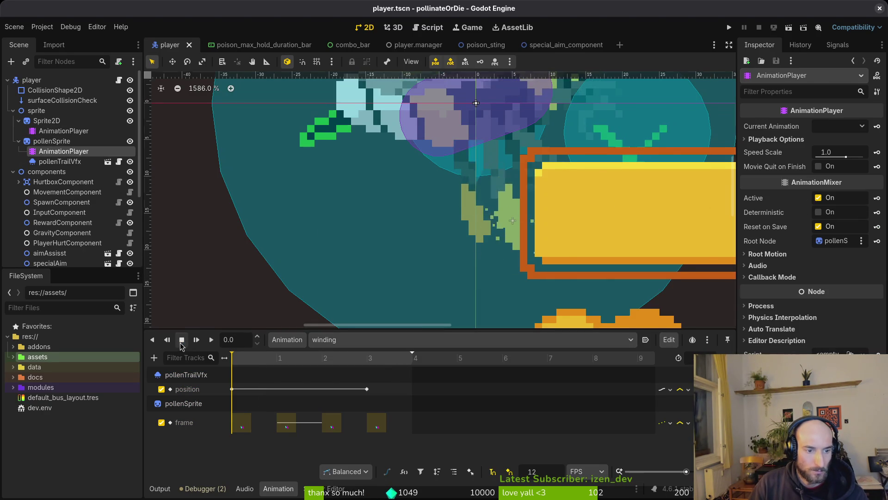
click(212, 341)
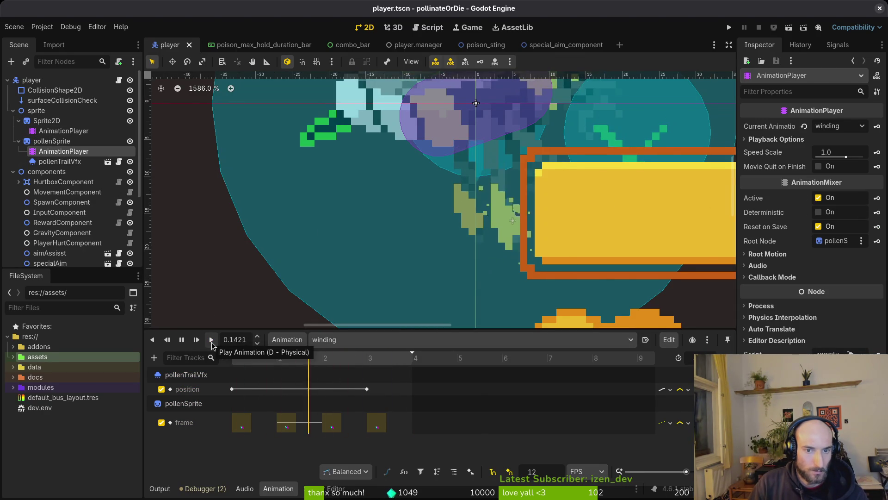
click(182, 340)
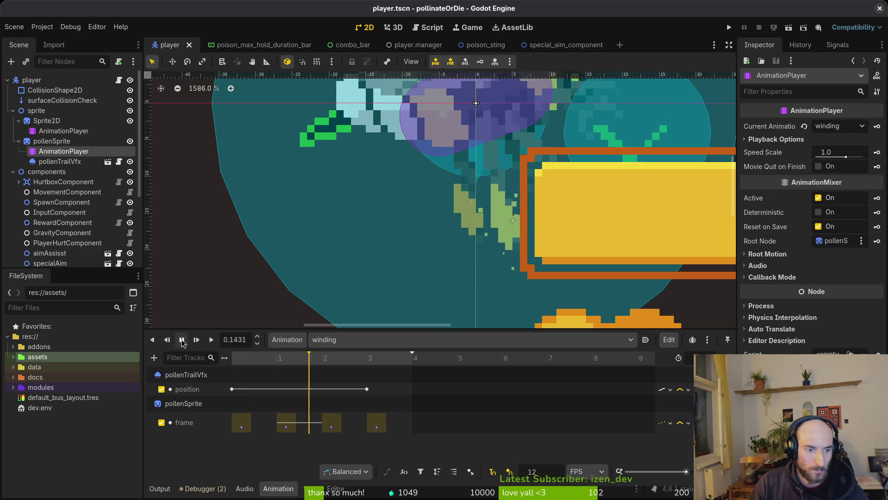
drag(365, 363, 272, 362)
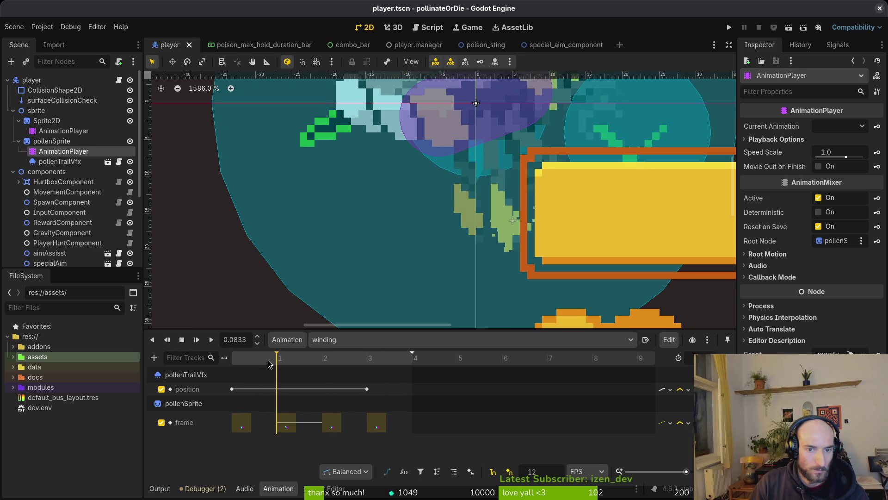
Move pollenTrailVfx to x 4, key its position (4, 16) into winding, save and run the game
click(59, 161)
scroll(510, 222, up, 2)
drag(511, 221, 492, 233)
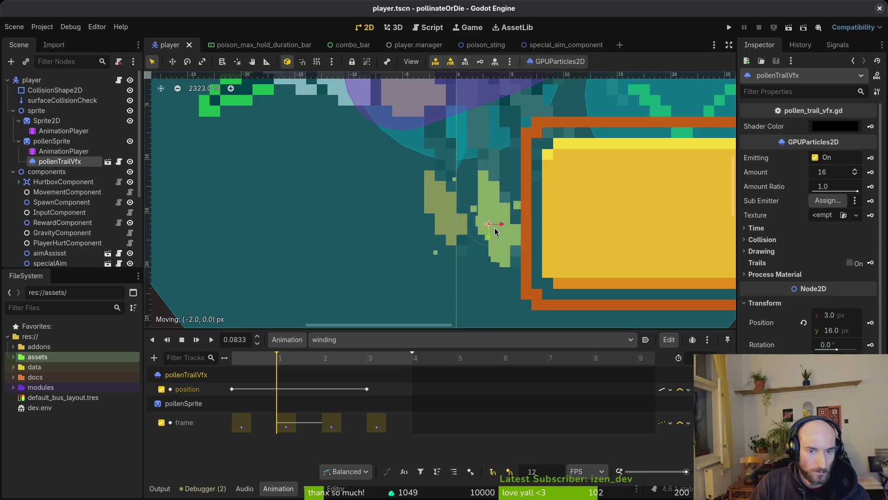
drag(495, 232, 503, 229)
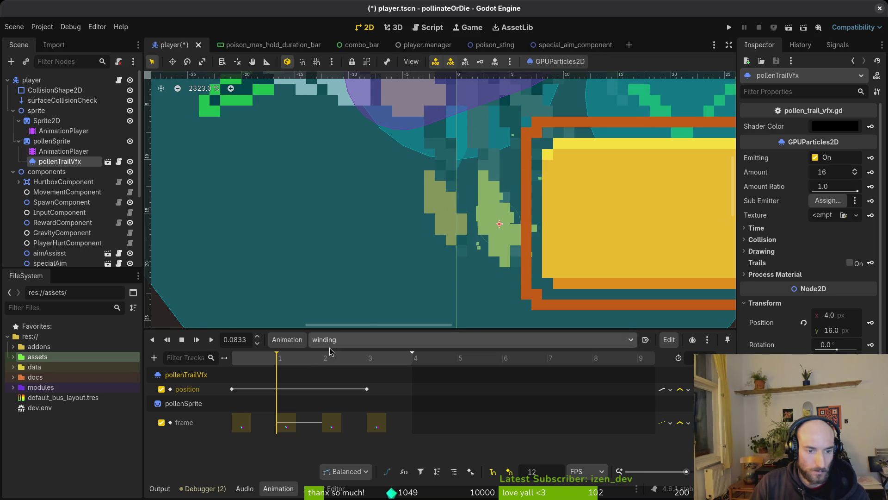
click(873, 324)
click(277, 390)
key(ctrl+d)
key(ctrl+s)
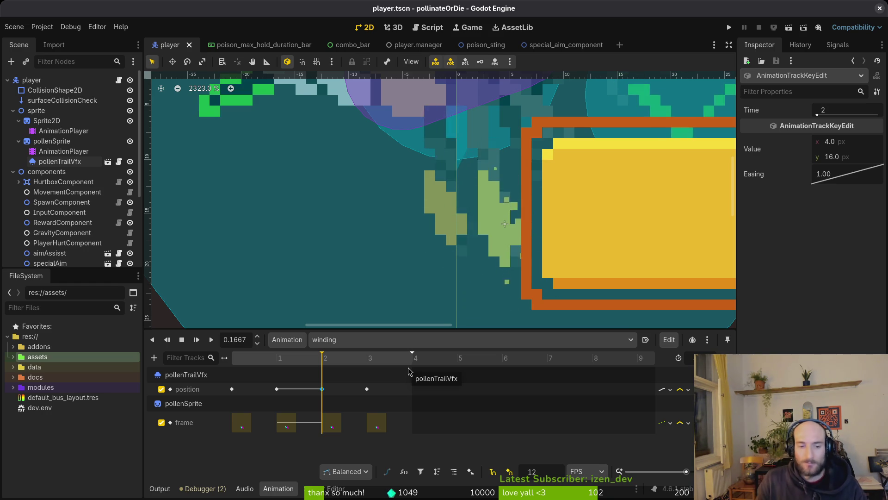
scroll(583, 251, down, 4)
scroll(583, 251, down, 3)
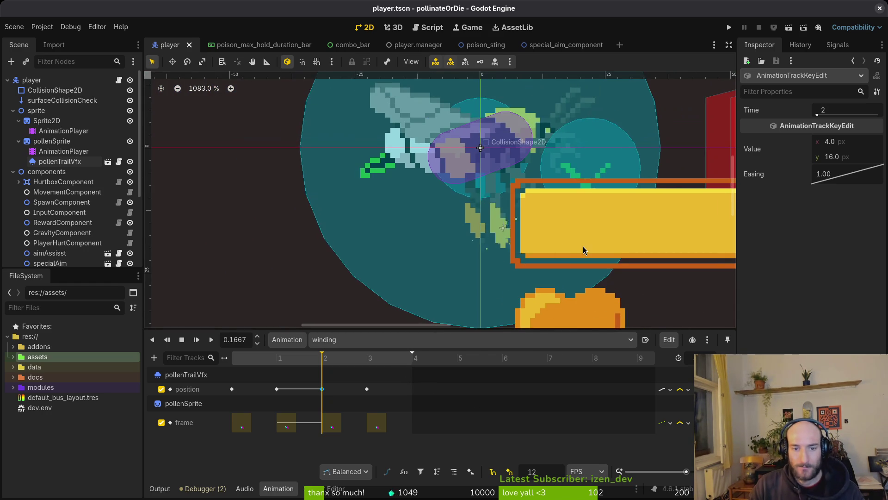
key(F5)
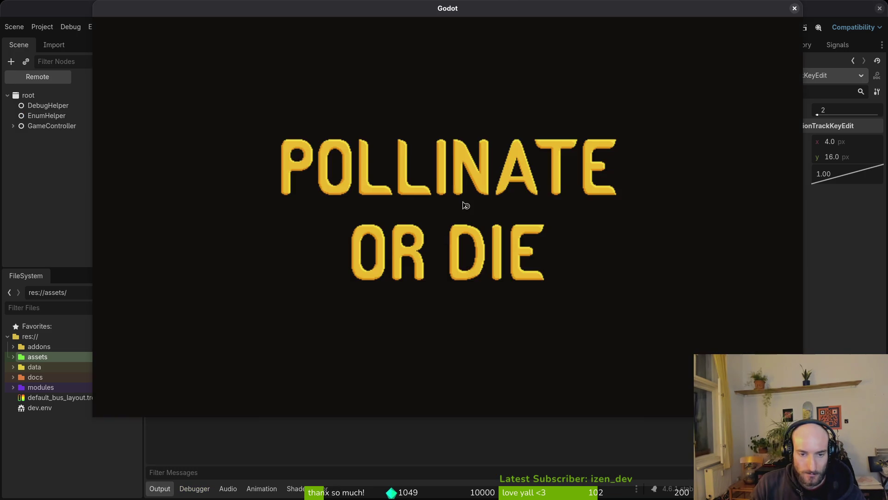
Continue into the hive level from the main menu, then bring up and save special.gd
click(459, 151)
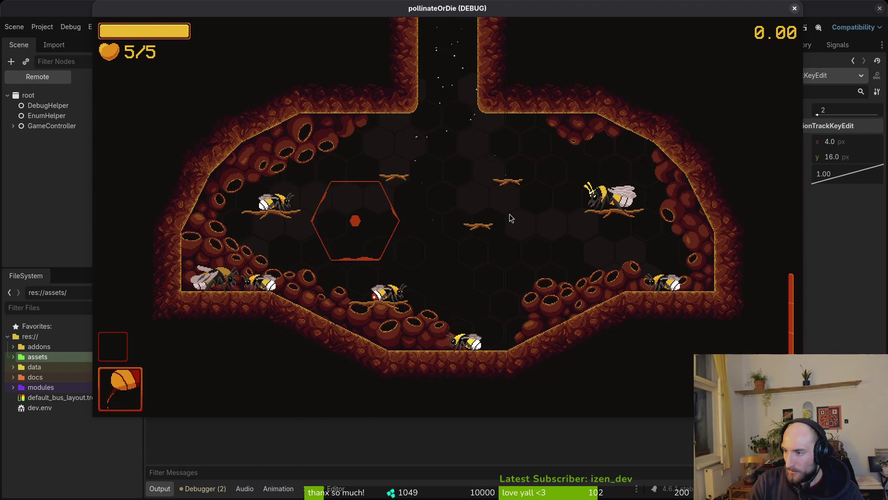
key(alt+Tab)
key(ctrl+s)
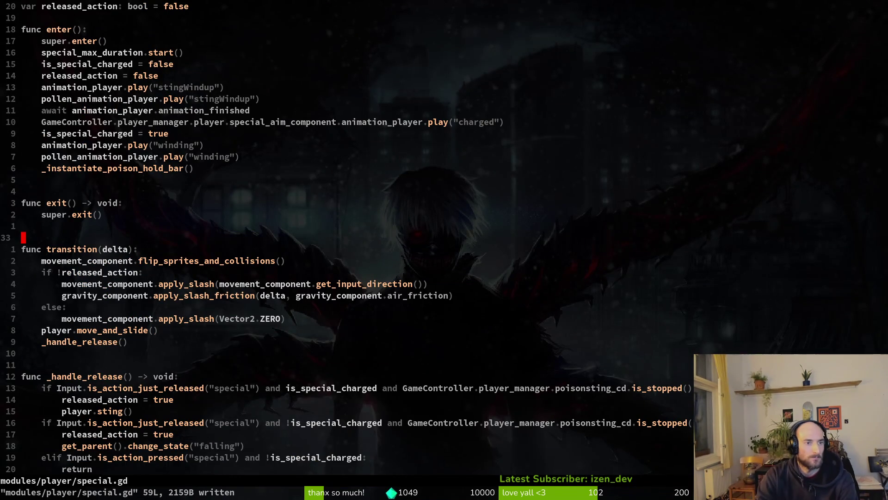
Line-select the special_max_duration.start() line in special.gd's enter()
key(k)
key(k)
key(k)
key(k)
key(k)
key(k)
key(k)
key(k)
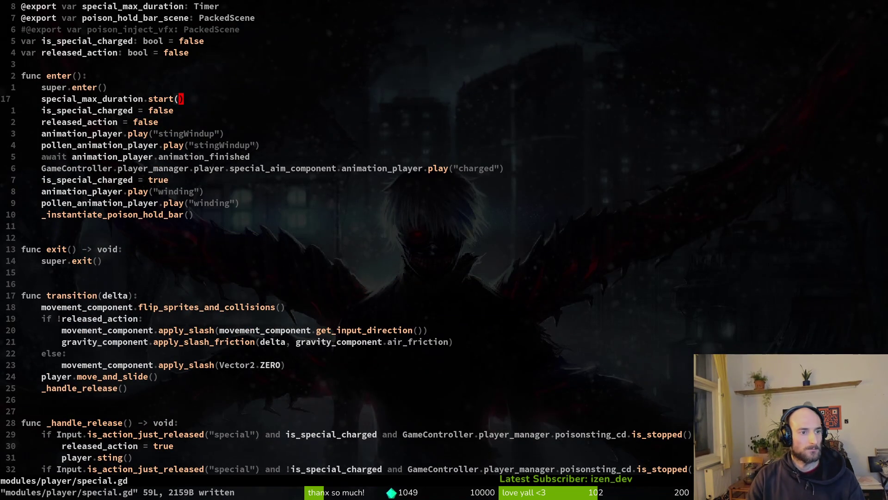
key(shift+v)
key(Escape)
key(shift+v)
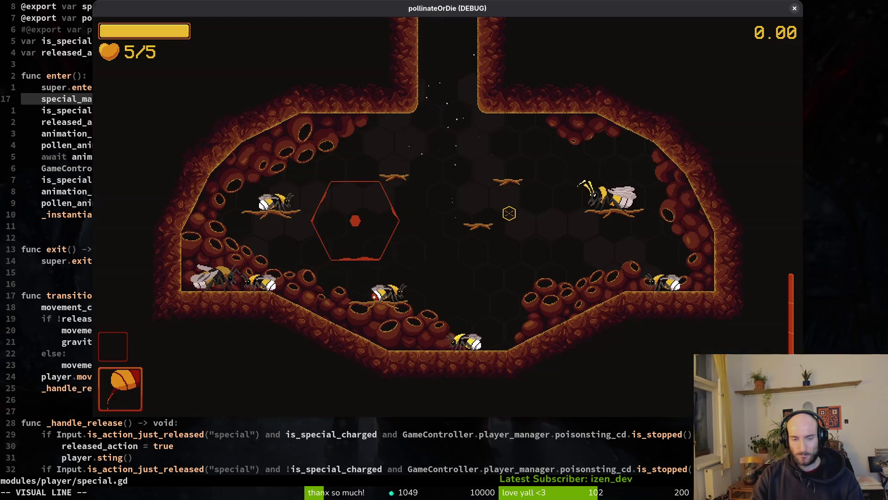
Fly the bee around the hive level, charge and release the sting, then close the game
key(w)
key(space)
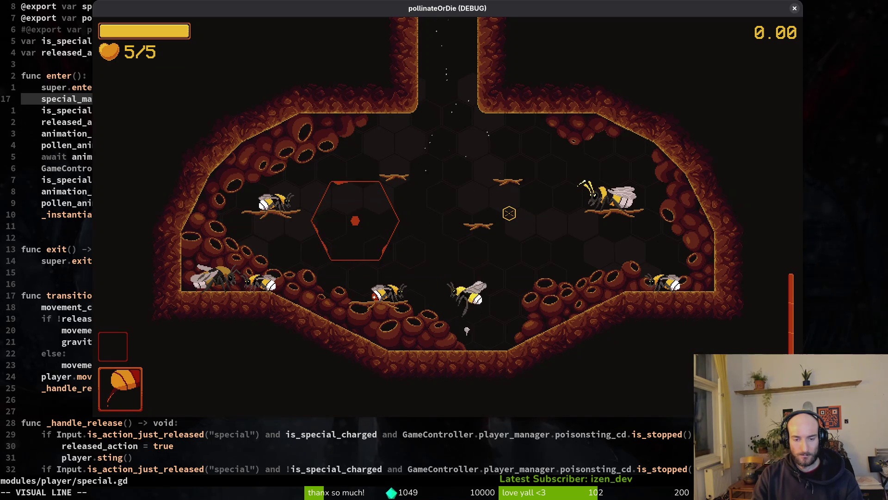
key(w)
key(w)
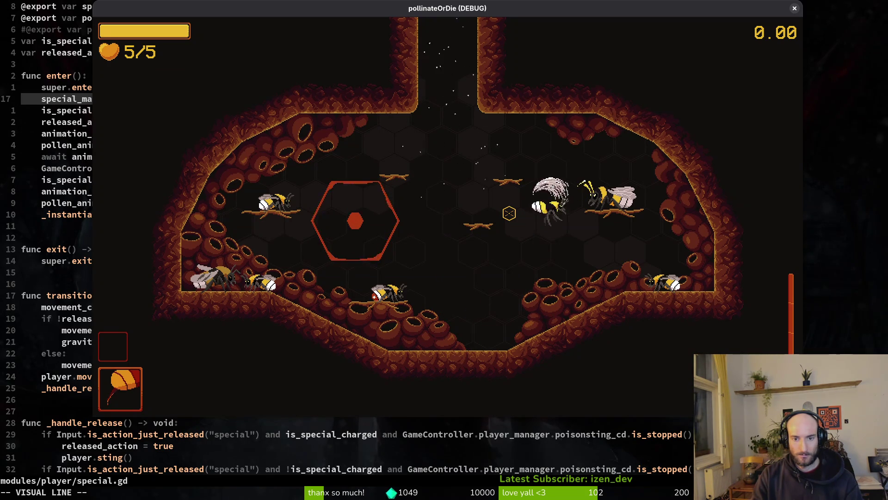
key(w)
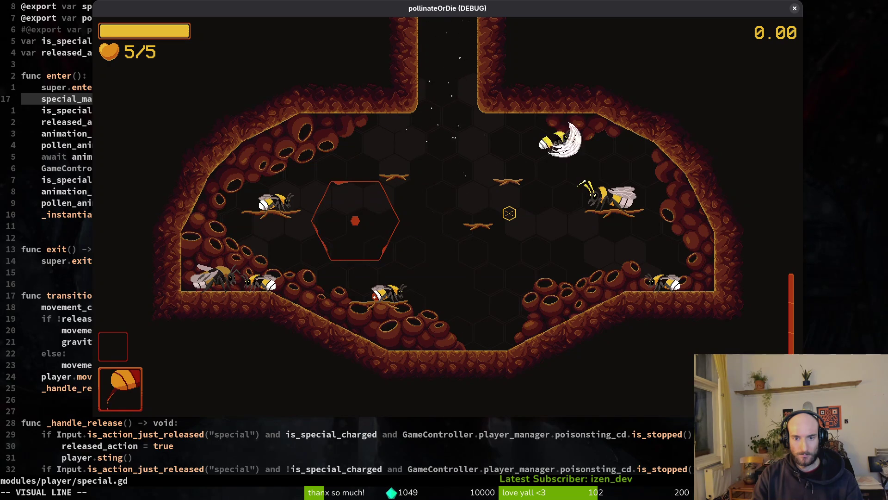
key(w)
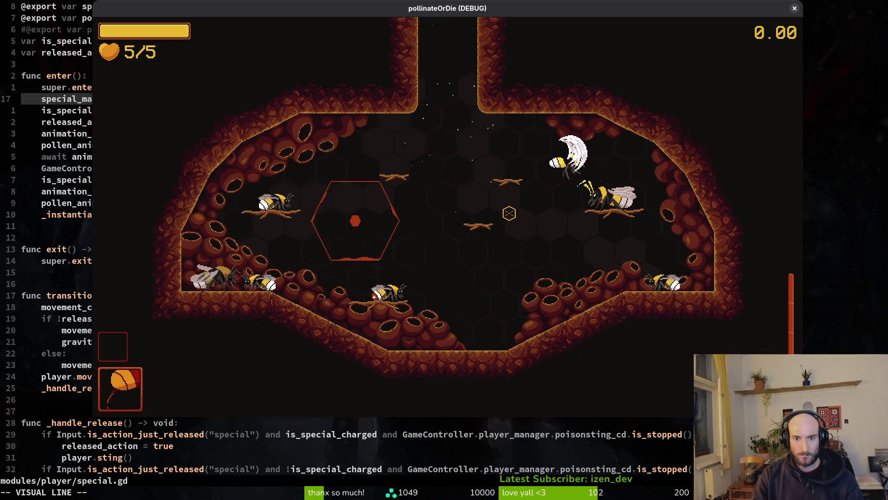
key(w)
key(w)
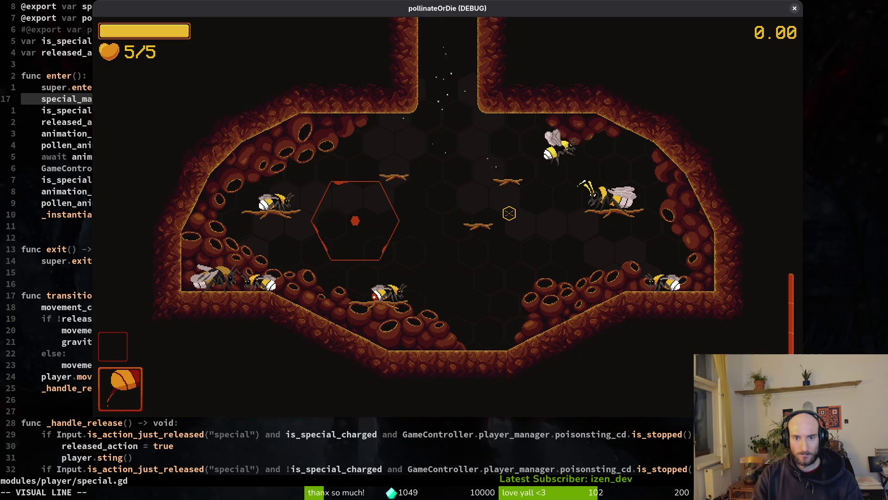
key(w)
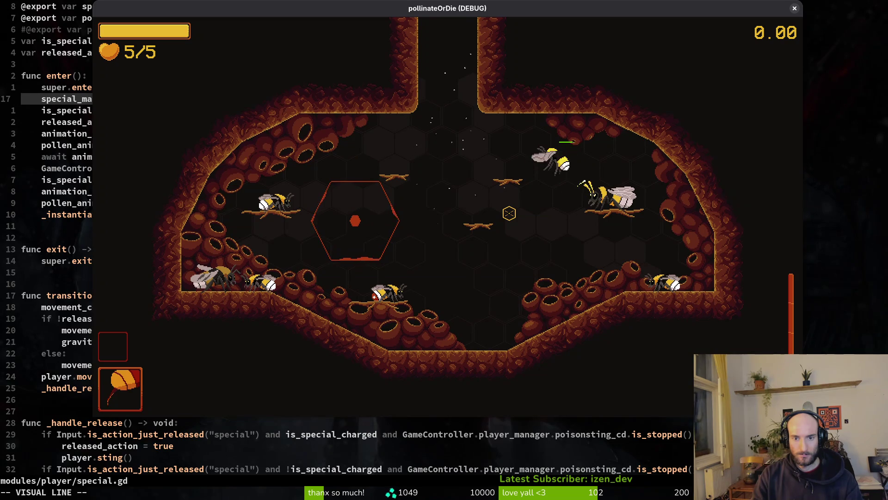
key(w)
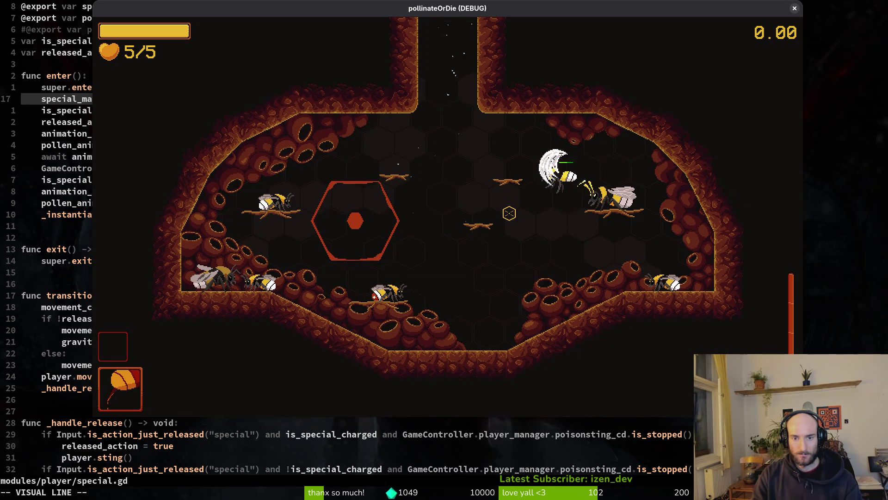
key(w)
key(w)
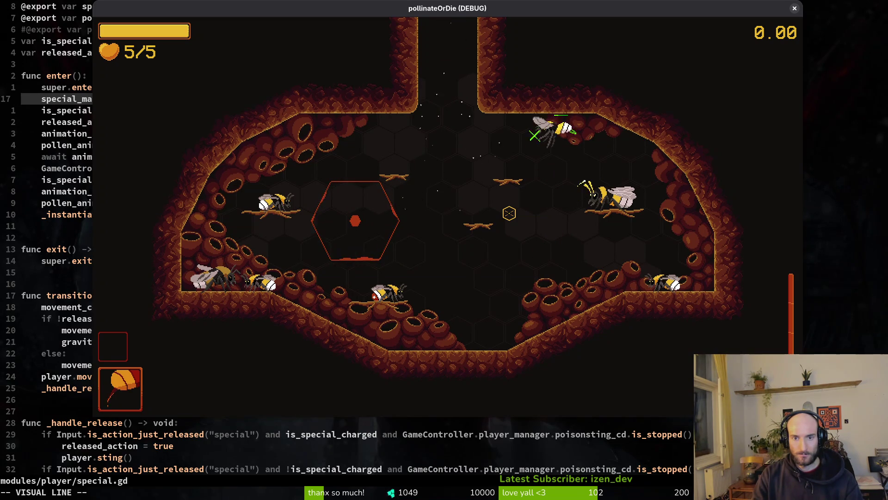
key(w)
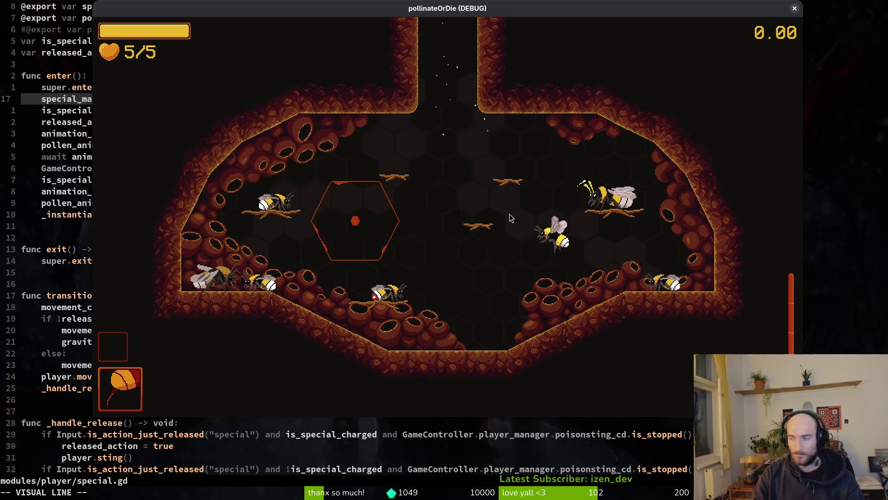
key(Escape)
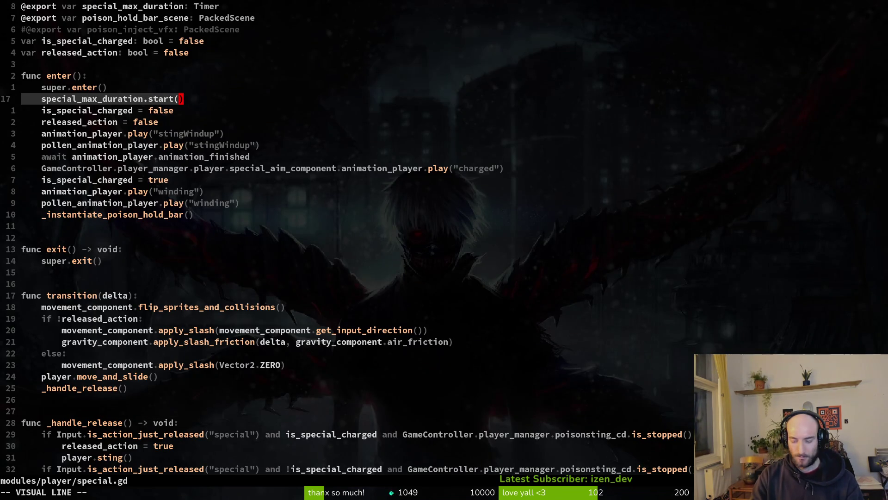
Find and open poison_max_hold_duration_bar.gd from the project file finder
key(Escape)
key(space)
key(f)
key(f)
text(poishold)
key(Return)
Add self.value = 0.0 at the top of _ready(), save the script and relaunch the game
key(j)
key(j)
key(j)
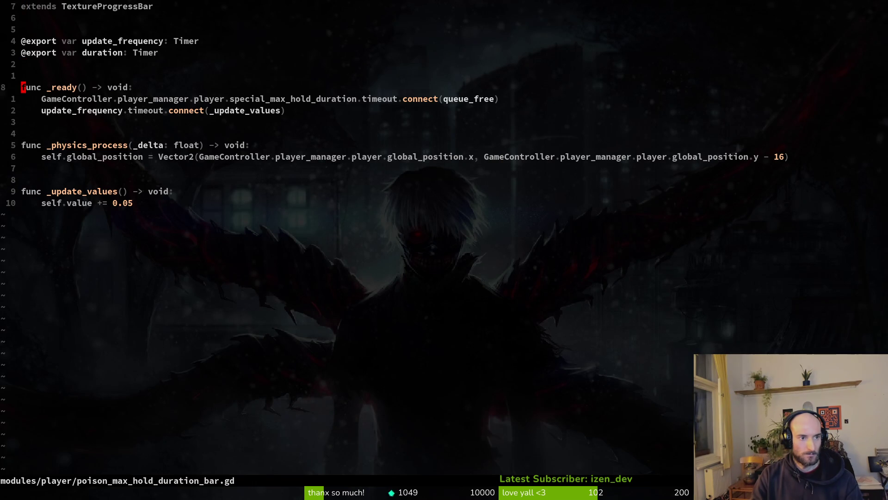
key(j)
key(o)
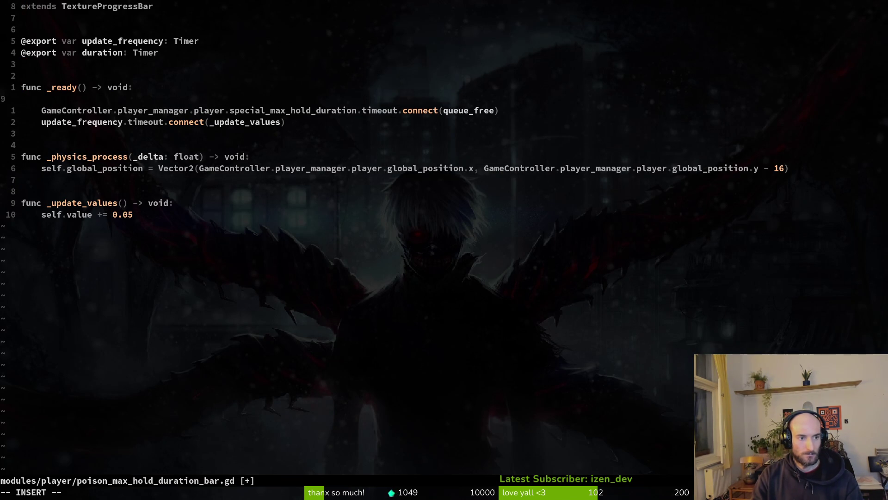
text(self.)
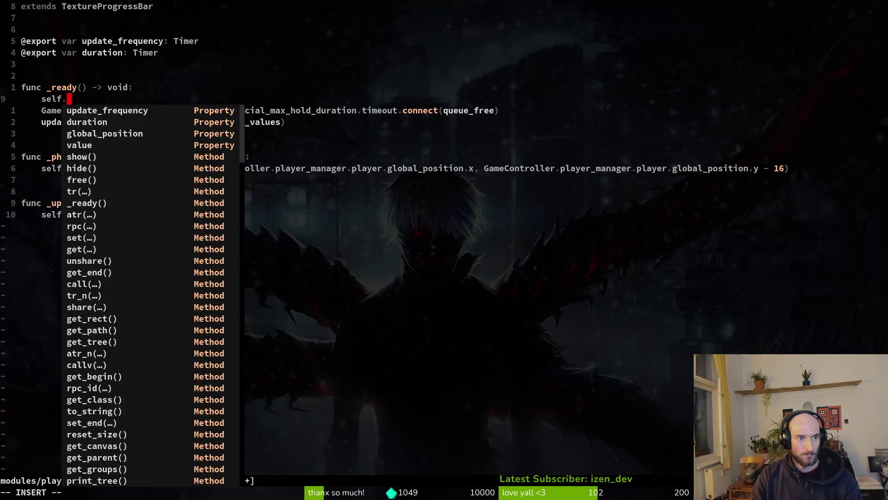
text(value )
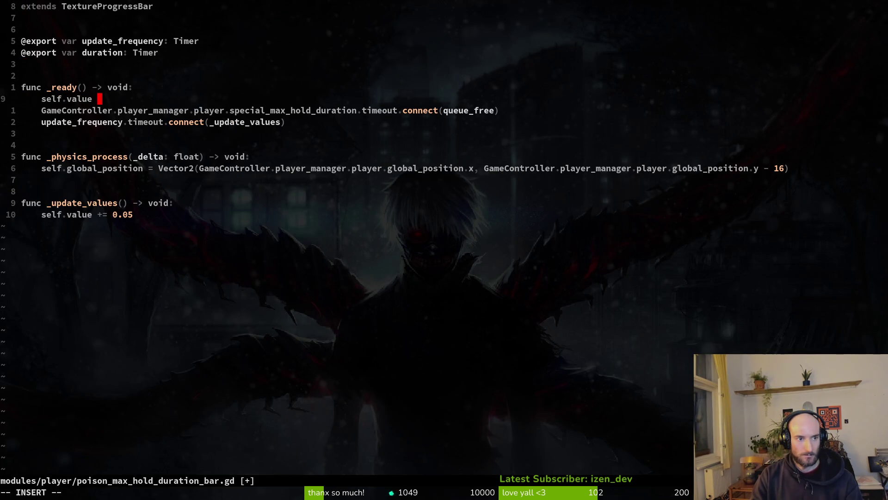
text(= 0.0)
key(Escape)
text(:w)
key(Return)
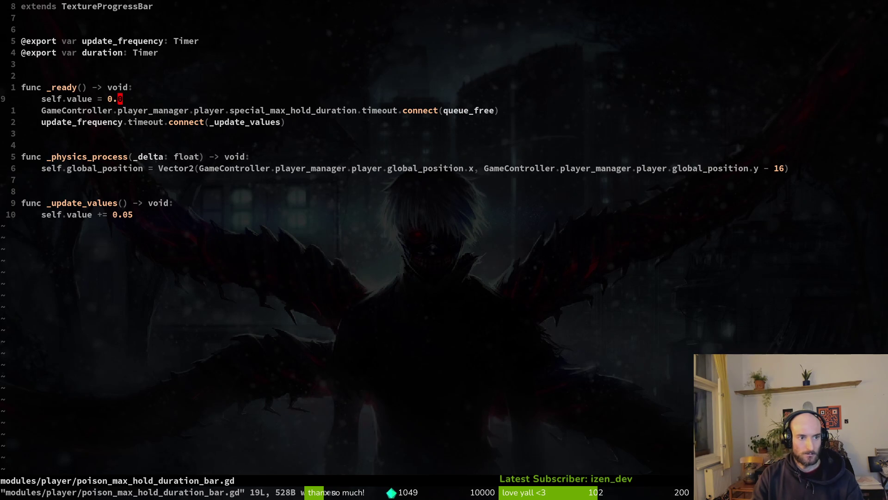
key(F5)
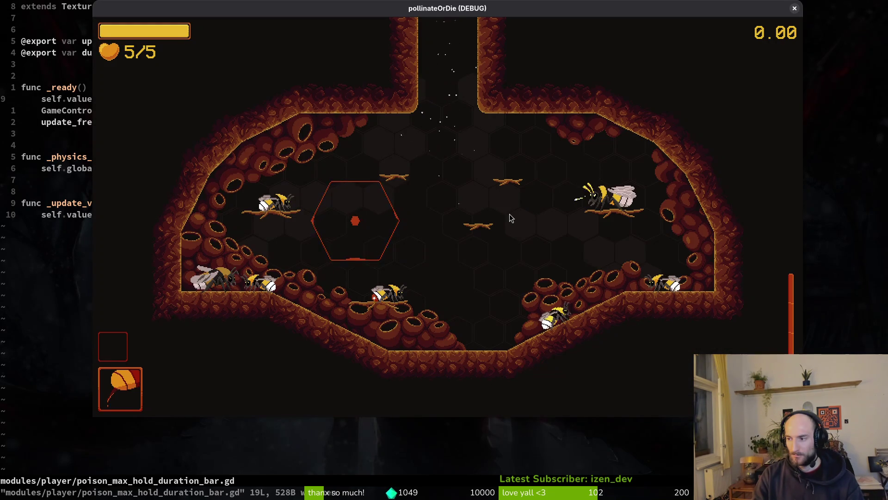
Restart the debug run and continue into the level from the main menu
key(F8)
key(F5)
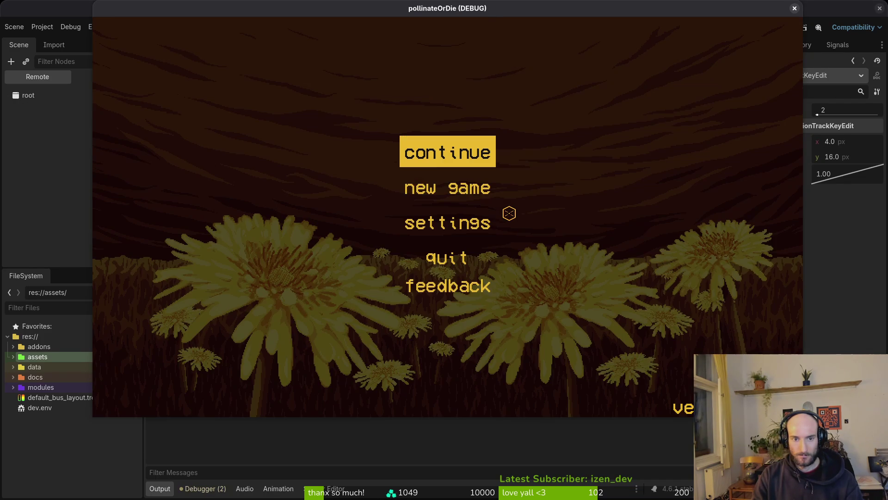
key(Return)
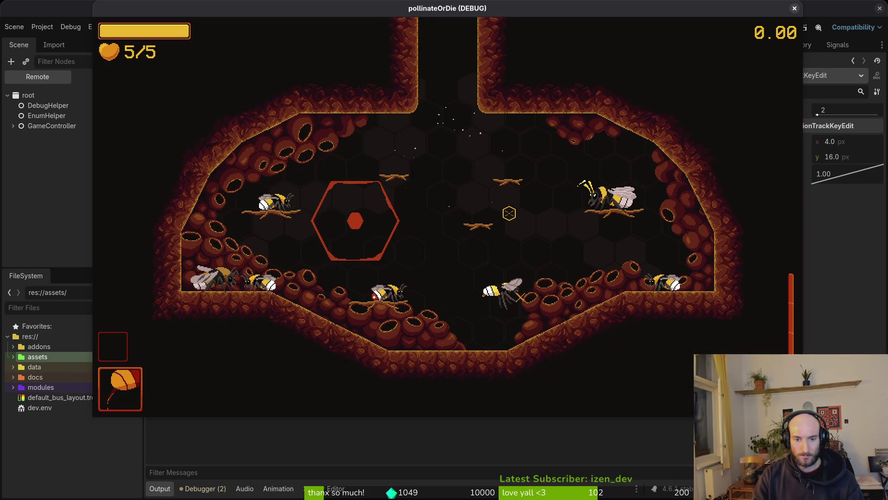
Fly and drop the bee repeatedly to test the special move, then close the game
key(w)
key(s)
key(w)
key(s)
key(w)
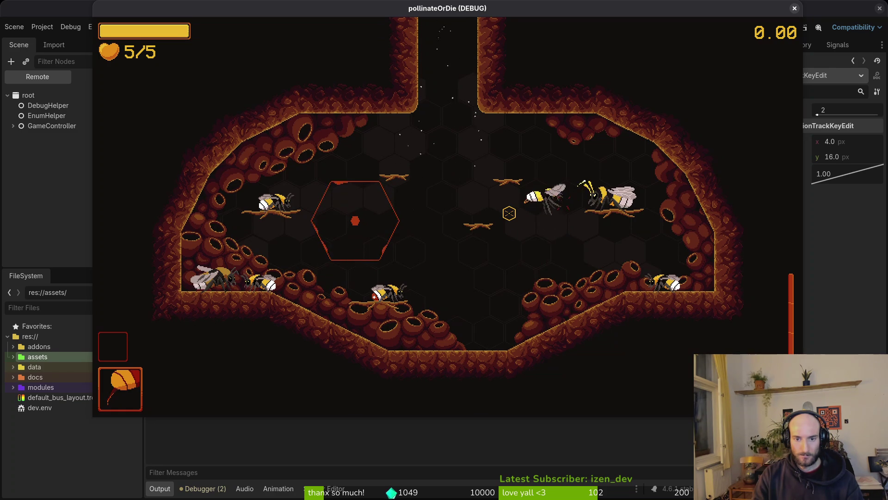
key(s)
key(w)
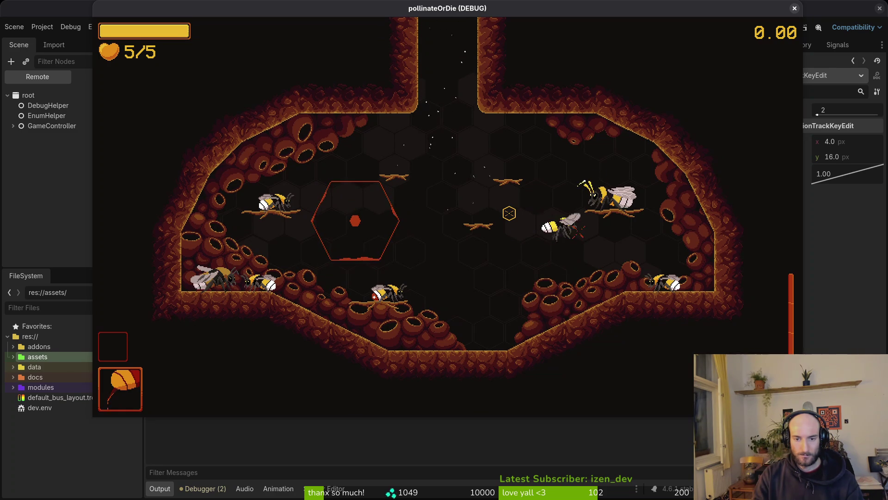
key(s)
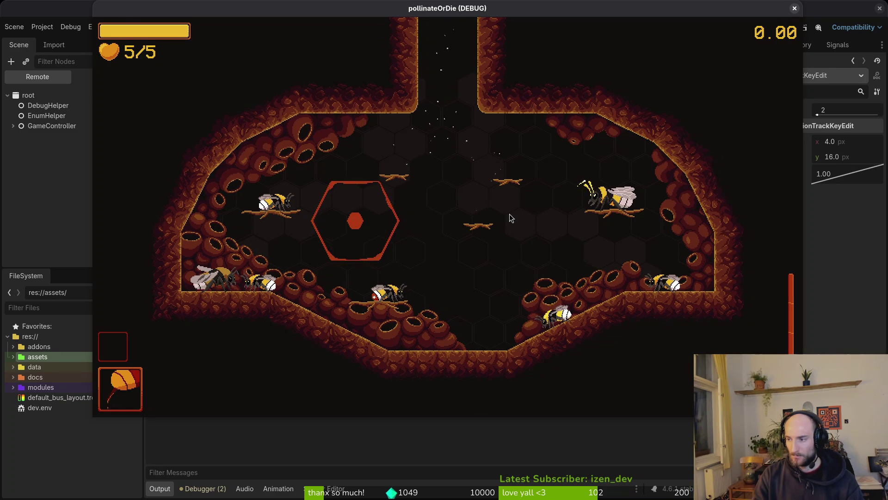
key(super+1)
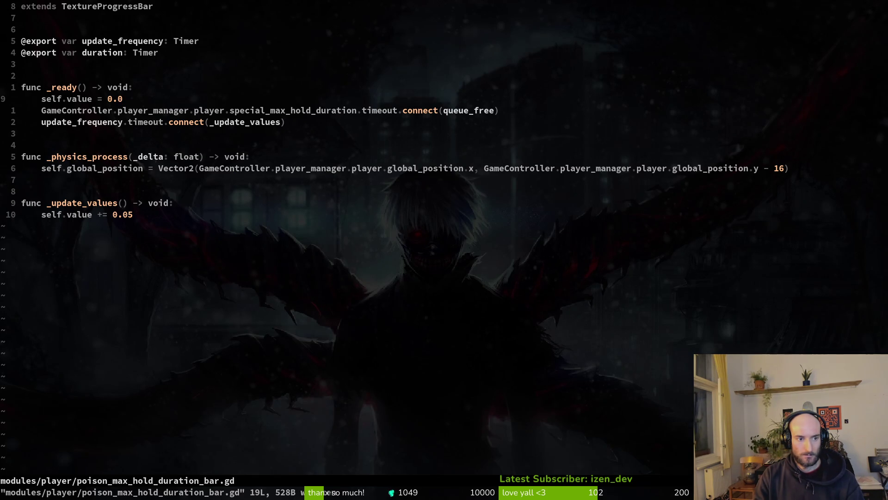
Open special_data.gd.uid by mistake, then find and open special.gd instead
key(space)
key(f)
key(f)
text(special)
key(Up)
key(Up)
key(Return)
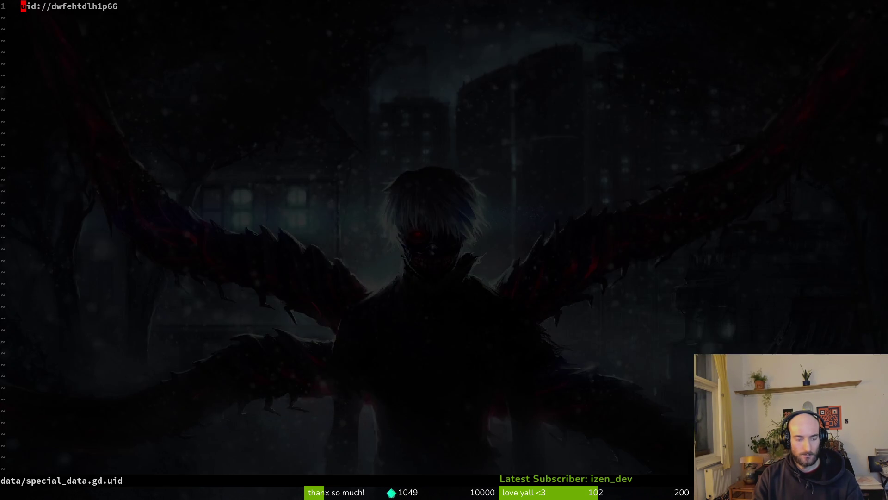
key(space)
key(f)
key(f)
text(special)
key(Up)
key(Up)
key(Up)
key(Up)
key(Return)
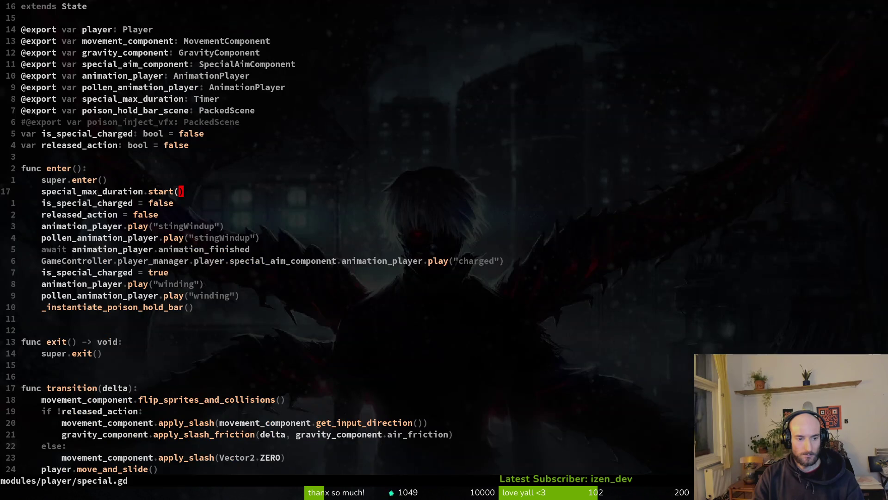
Navigate to the release handler's change_state("falling") line, delete it and undo the deletion
key(j)
key(1)
key(0)
key(j)
key(j)
key(j)
key(j)
key(j)
key(j)
key(j)
key(j)
key(k)
key(k)
key(k)
key(k)
key(k)
key(k)
key(k)
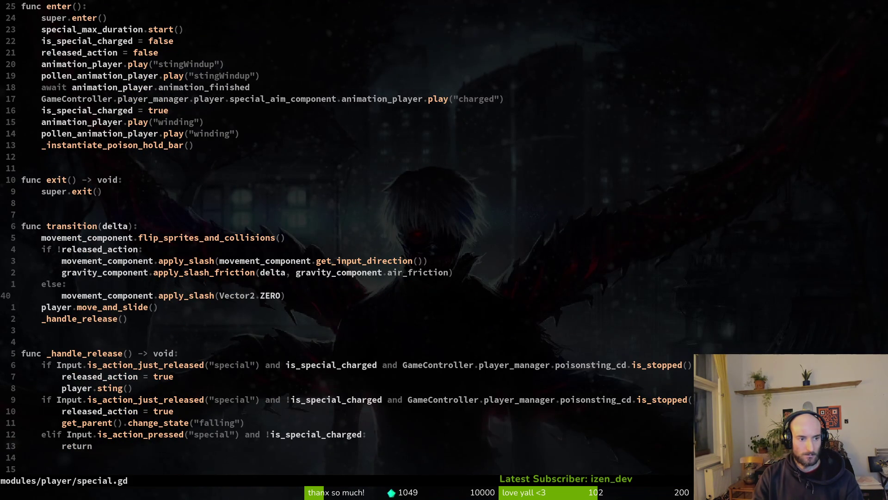
key(j)
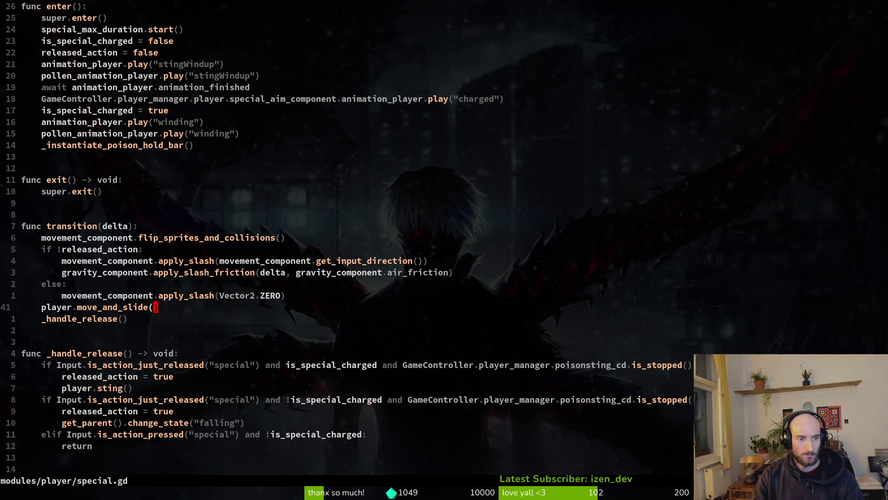
key(j)
key(j)
key(j)
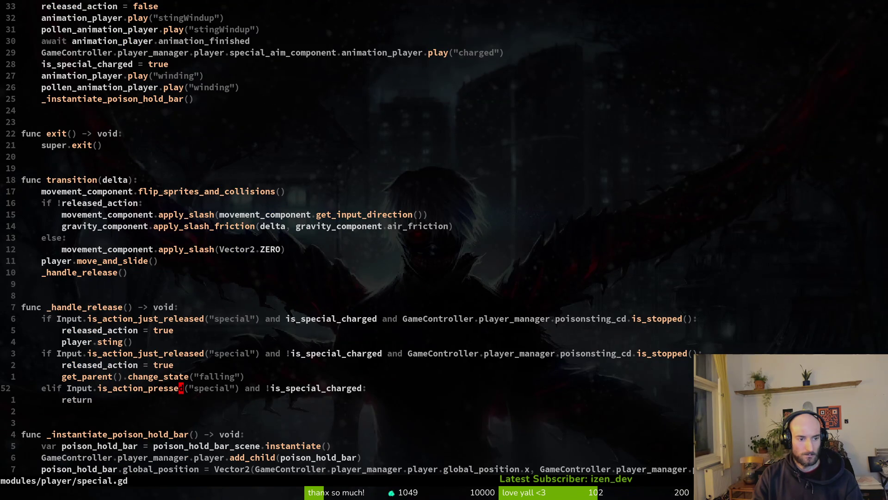
key(k)
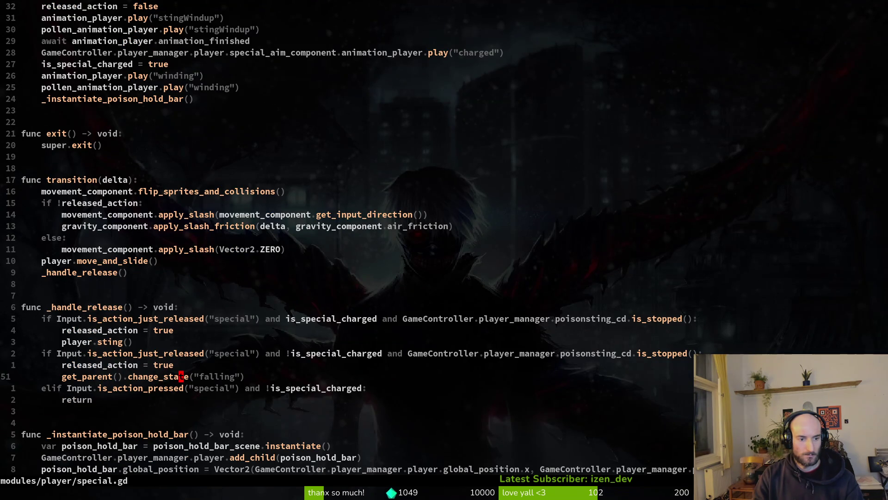
key(shift+v)
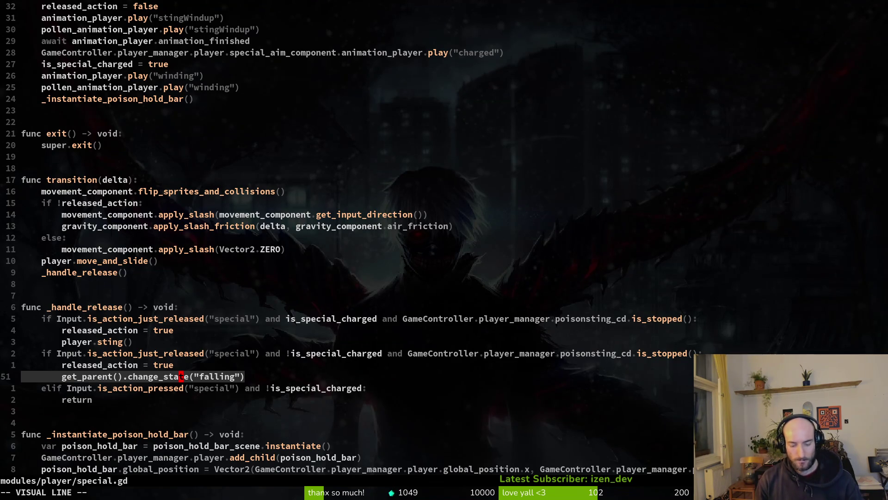
key(d)
key(u)
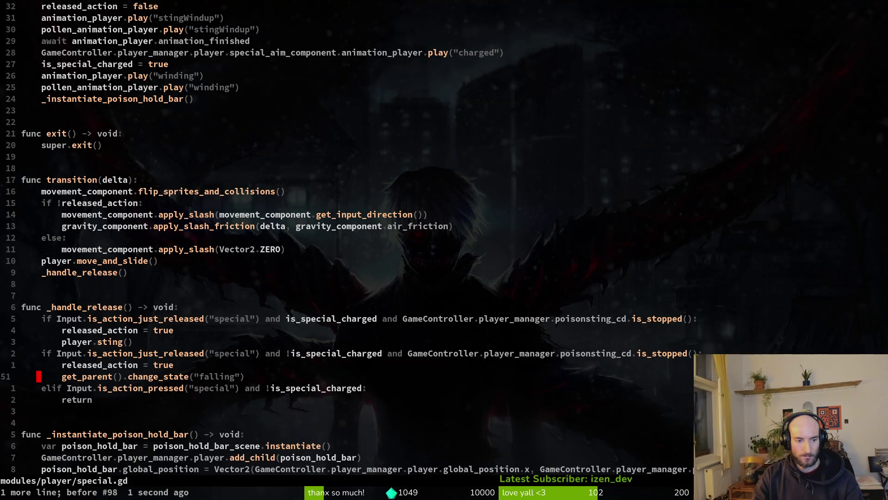
Search the project files, narrowing the query to debug.helper.gd
key(space)
key(f)
key(f)
text(debh)
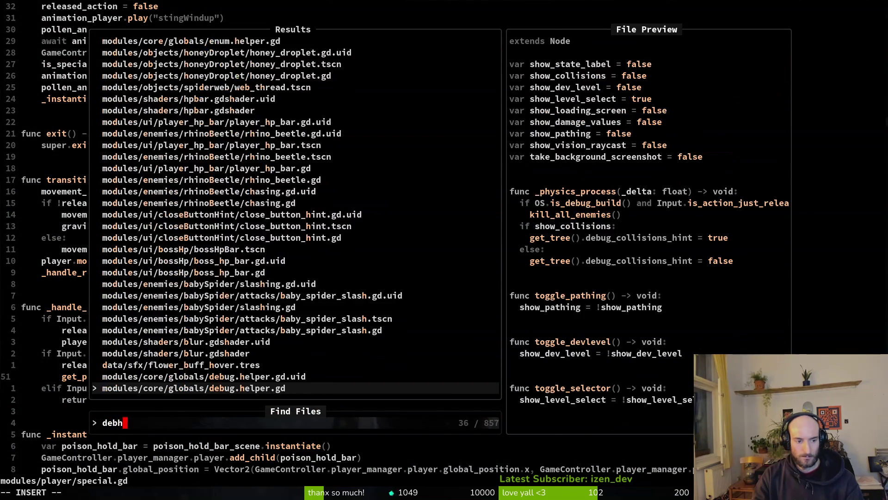
Open debug.helper.gd and change show_state_label from false to true
key(Return)
key(j)
key(j)
key(j)
key(k)
key(dollar)
text(ciwtrue)
key(Escape)
text(:w)
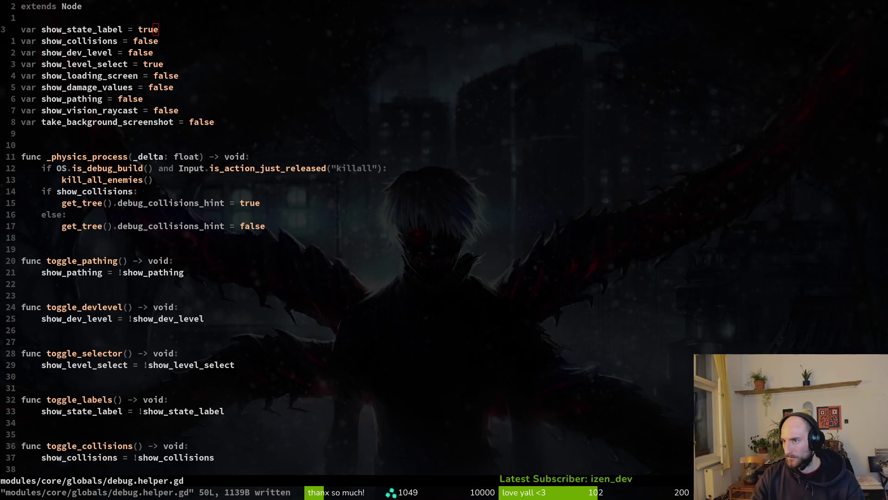
Save debug.helper.gd and switch to Godot to relaunch the game
click(345, 329)
text(:write)
key(Return)
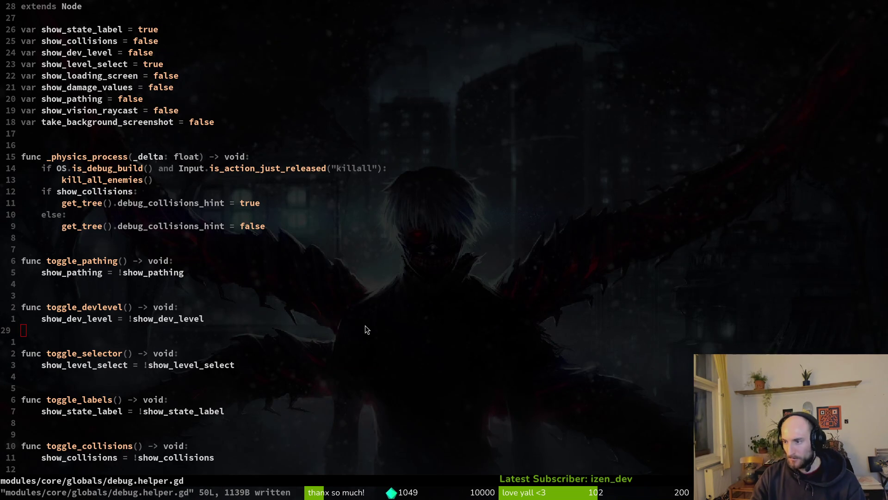
key(alt+Tab)
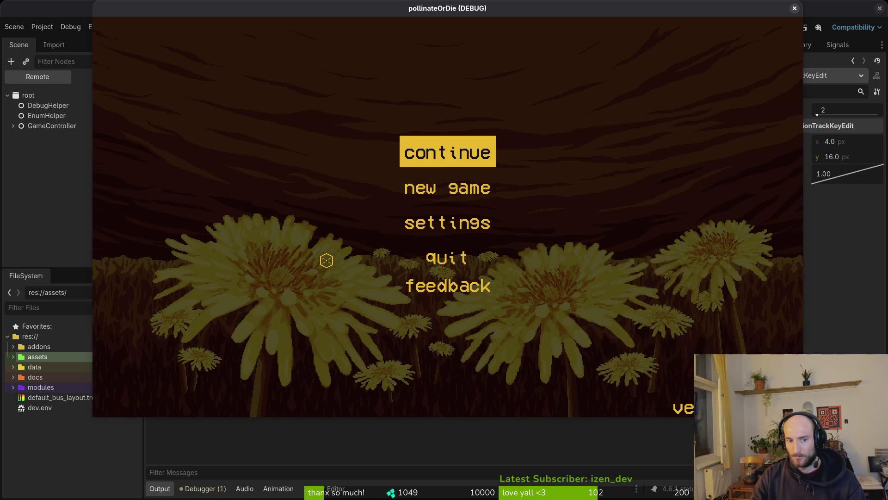
Continue into the level, watch the bee's state label (jumping, special, falling), then close the game
click(435, 161)
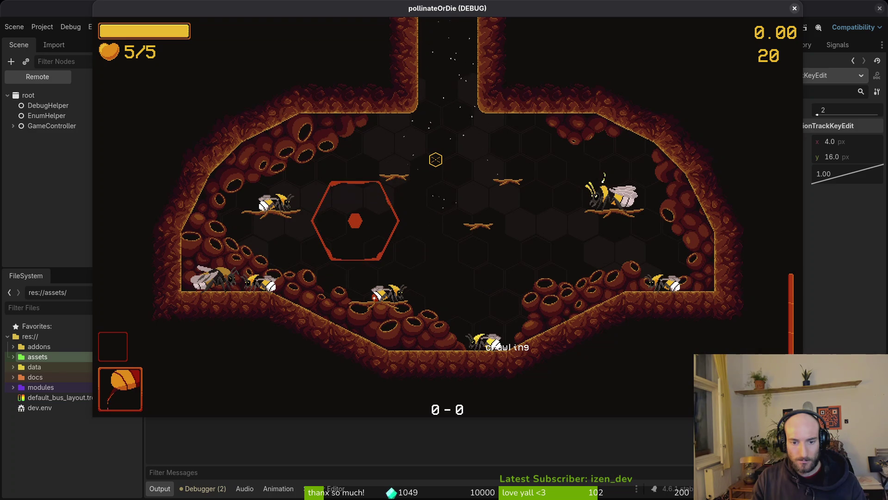
key(super+1)
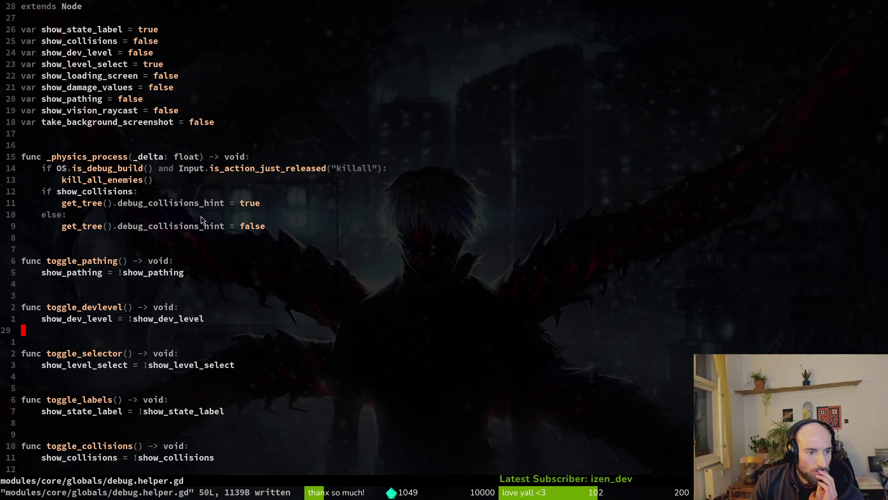
Review the await animation_finished line in special.gd's enter code, then bring Godot forward
key(ctrl+6)
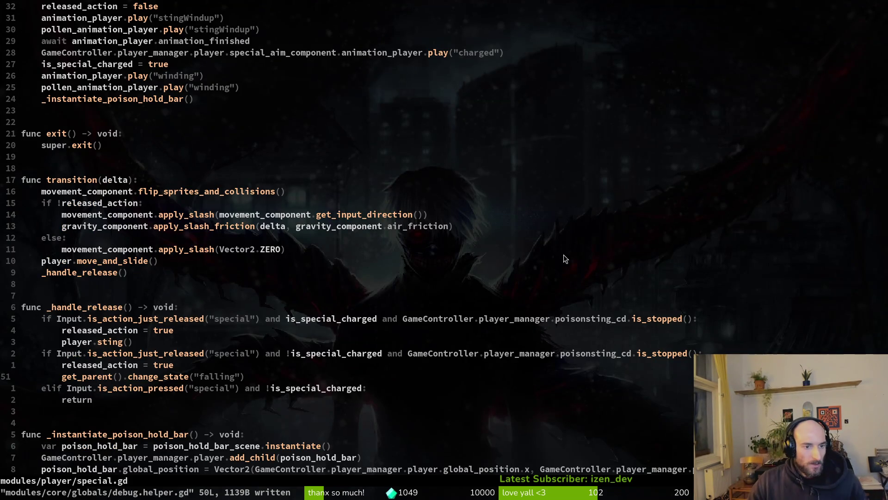
scroll(180, 222, up, 3)
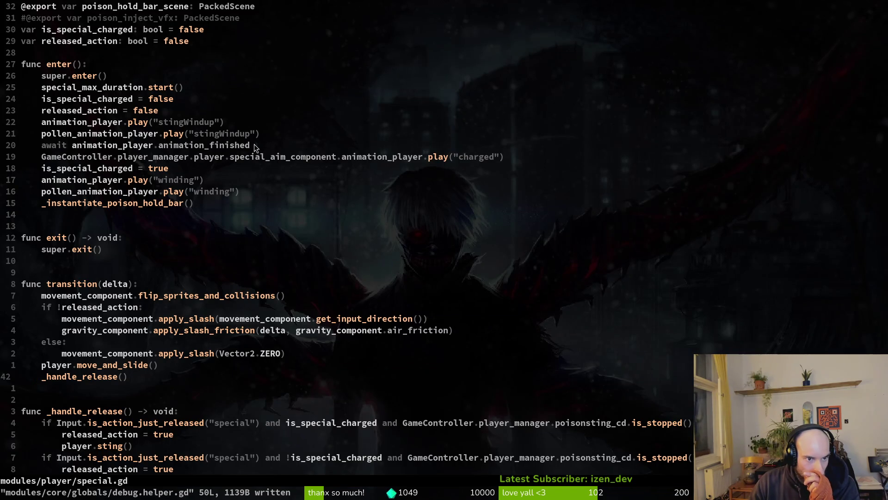
drag(255, 144, 51, 148)
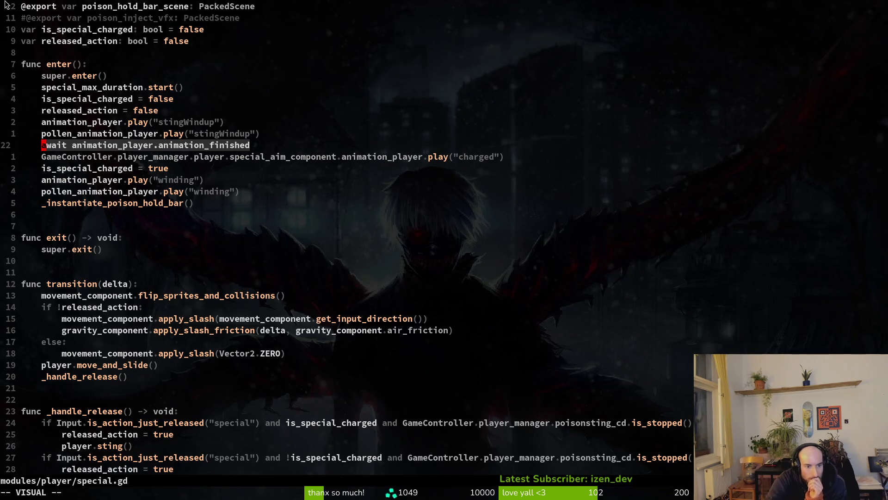
scroll(462, 385, down, 5)
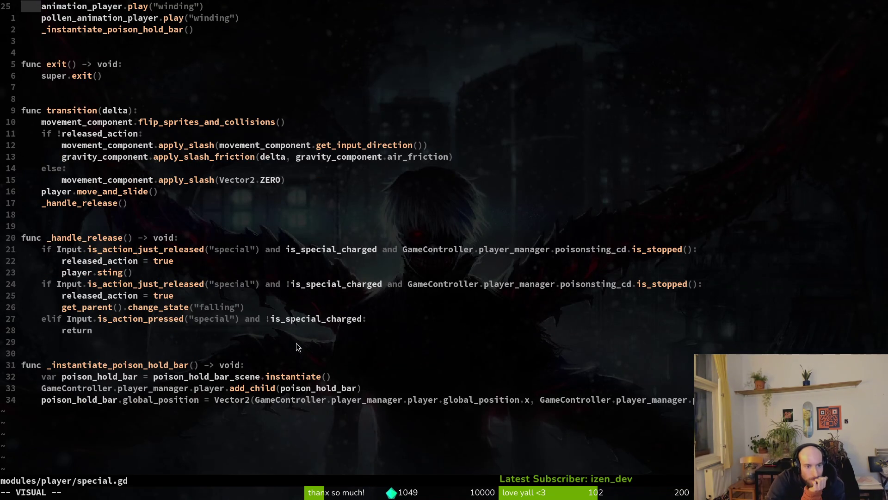
scroll(312, 317, down, 5)
scroll(311, 318, up, 5)
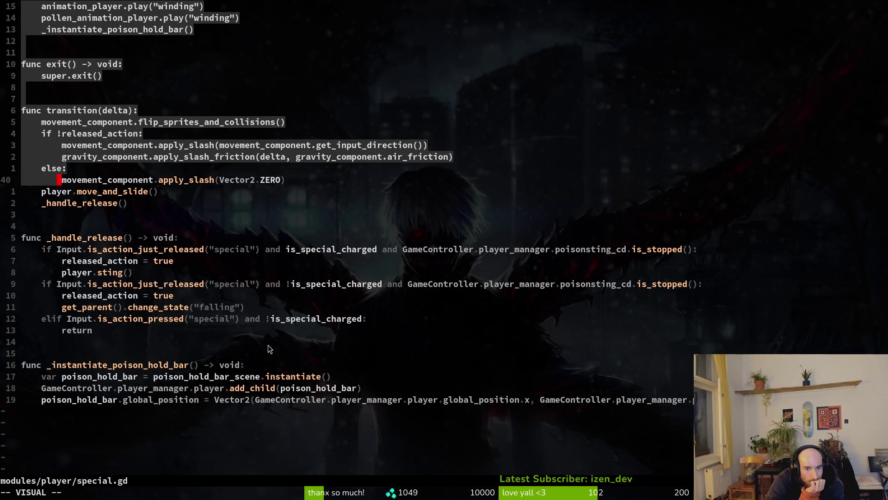
scroll(250, 315, up, 4)
click(223, 242)
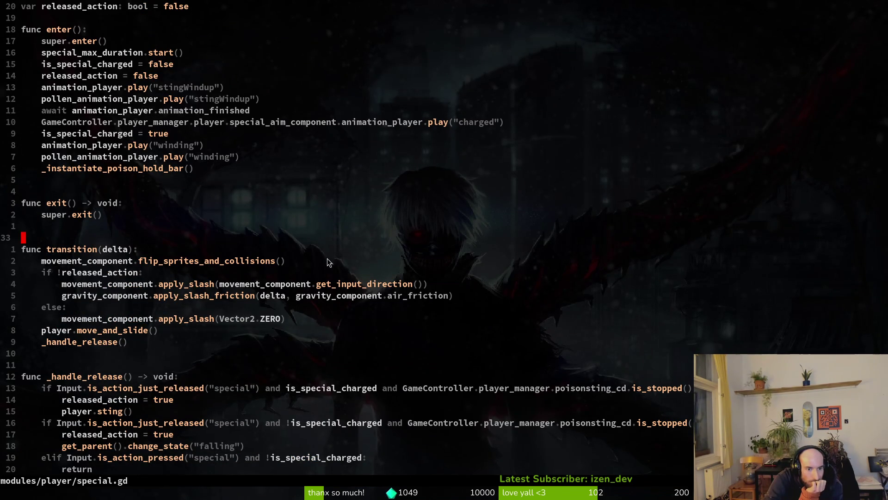
scroll(327, 263, down, 3)
scroll(318, 285, up, 5)
scroll(308, 275, up, 2)
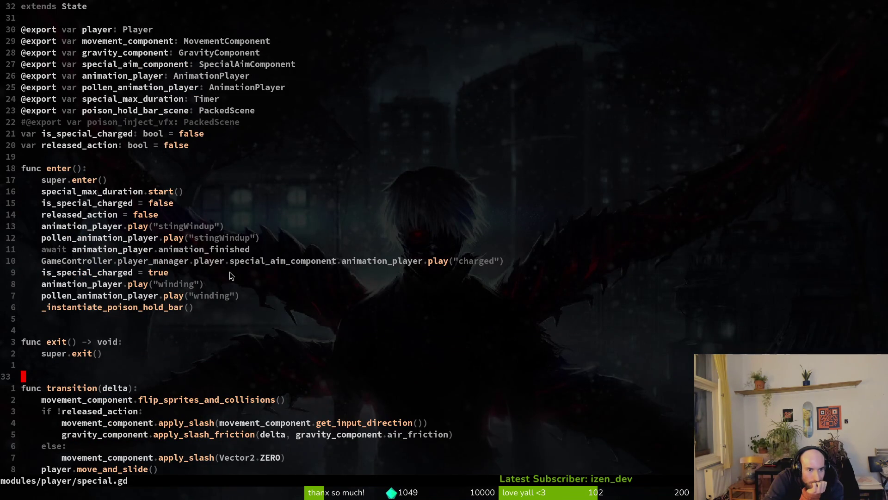
scroll(177, 383, down, 3)
scroll(191, 362, down, 1)
scroll(144, 405, down, 4)
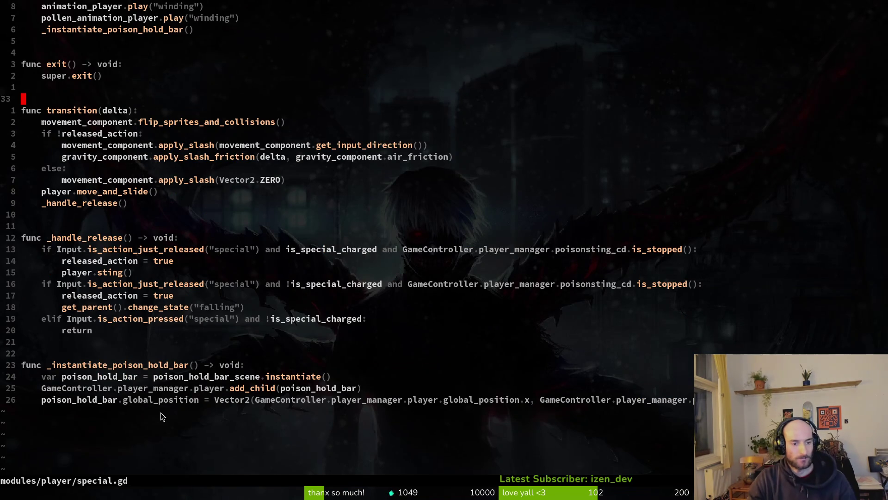
key(alt+Tab)
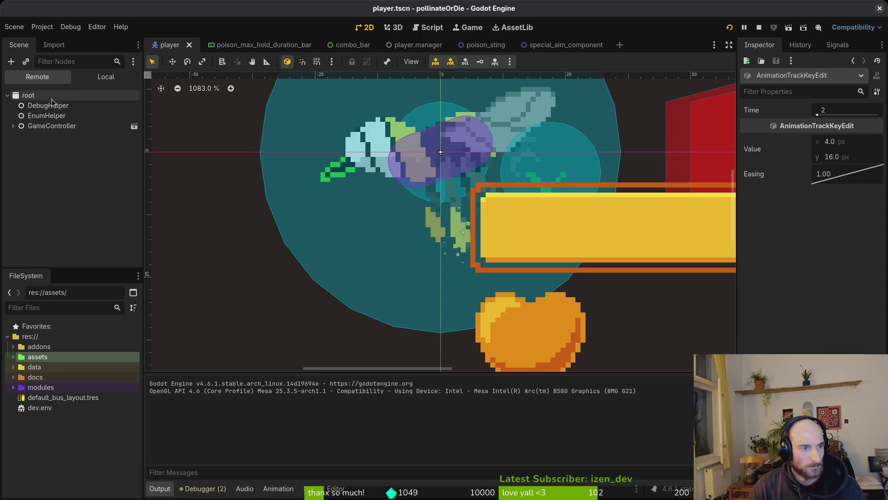
Show the poisonSting animation's keyframes on the Sprite2D AnimationPlayer in the player scene
click(106, 77)
click(59, 148)
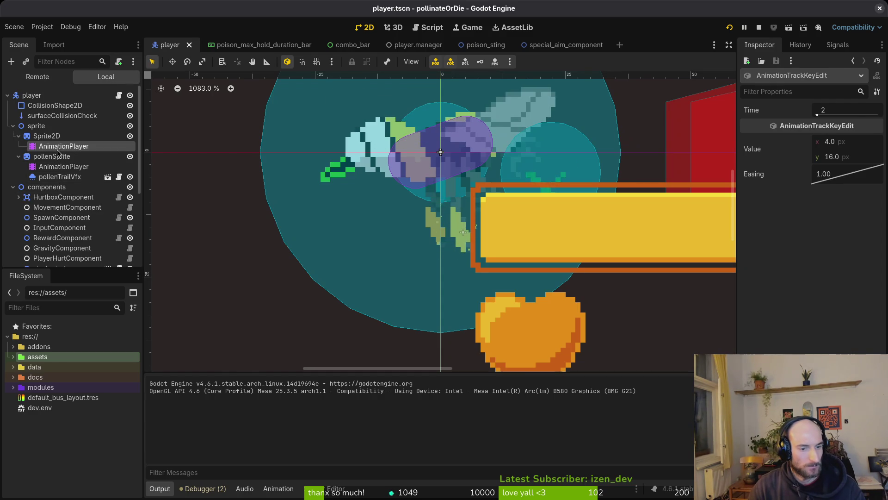
click(366, 343)
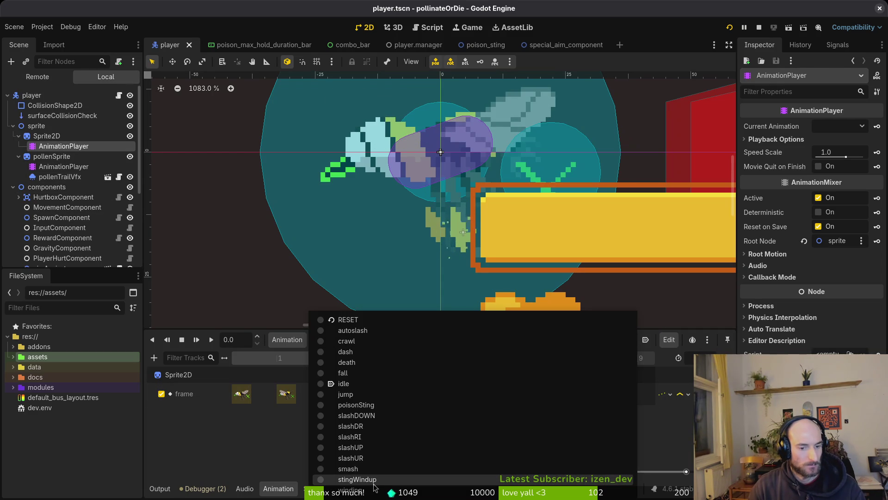
click(369, 406)
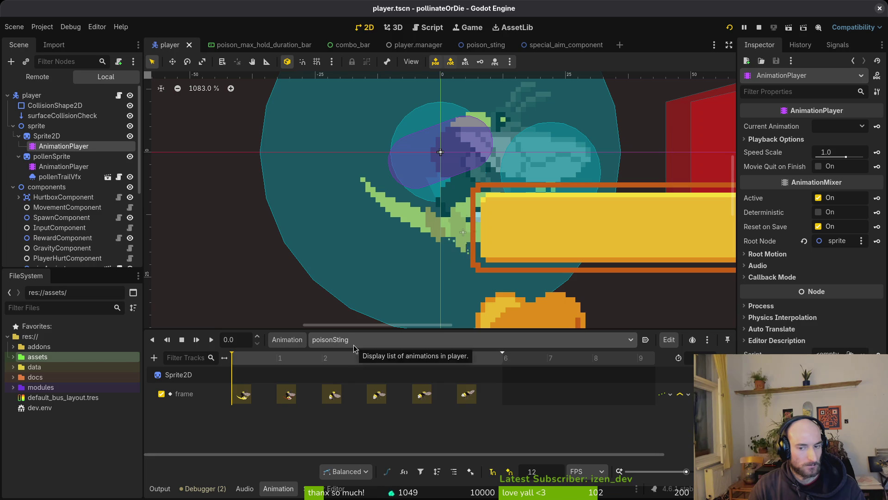
Back in Neovim, search the project for poisonsting
key(alt+Tab)
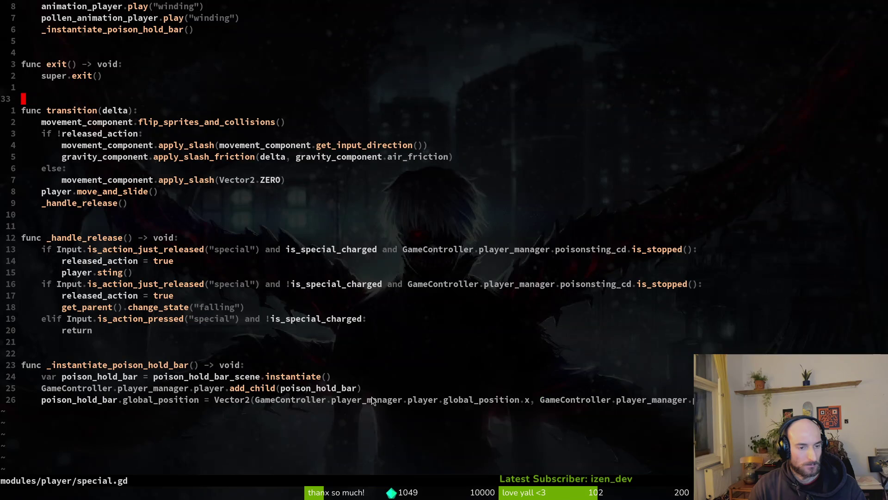
key(space)
text(fgpoison)
key(Return)
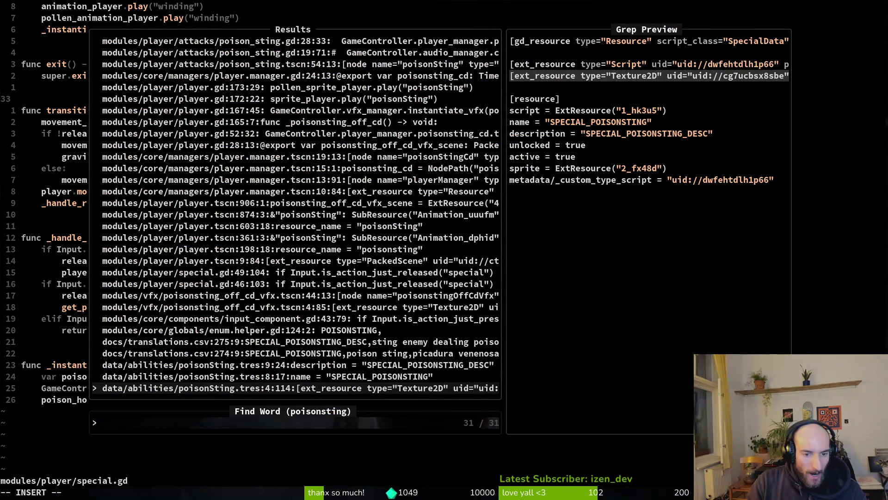
Grep poisonSting references and land on the sting() header in player.gd
key(Escape)
key(space)
text(fg"poisons")
key(Return)
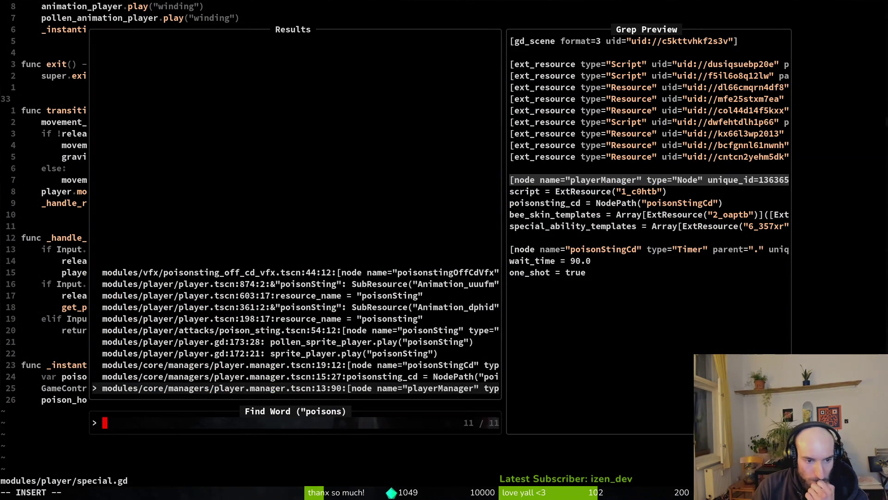
key(ctrl+p)
key(ctrl+p)
key(ctrl+p)
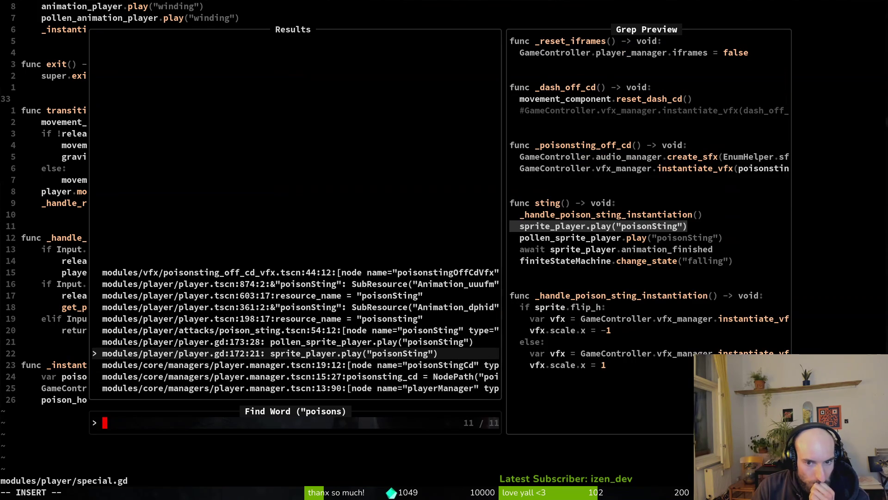
key(Return)
key(k)
key(k)
key(b)
key(b)
key(b)
key(b)
Search the project for the word sting and dismiss the results
key(v)
key(e)
key(space)
key(f)
key(w)
key(Escape)
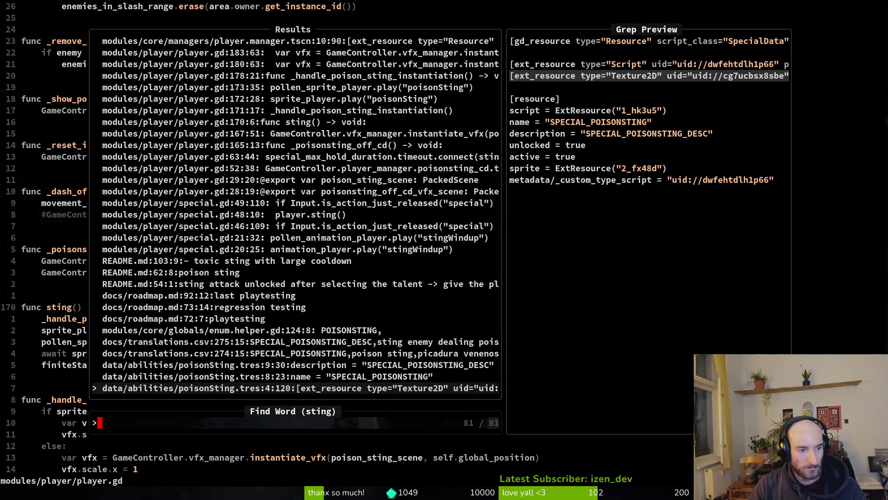
Grep for sting() calls and mark the player.sting() line in special.gd's release handler
key(Escape)
key(space)
key(p)
key(s)
text(.sting()
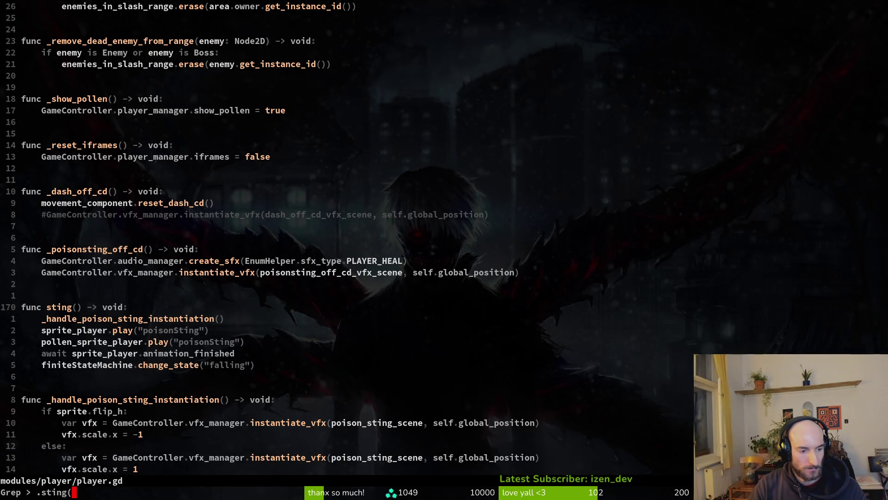
key(Return)
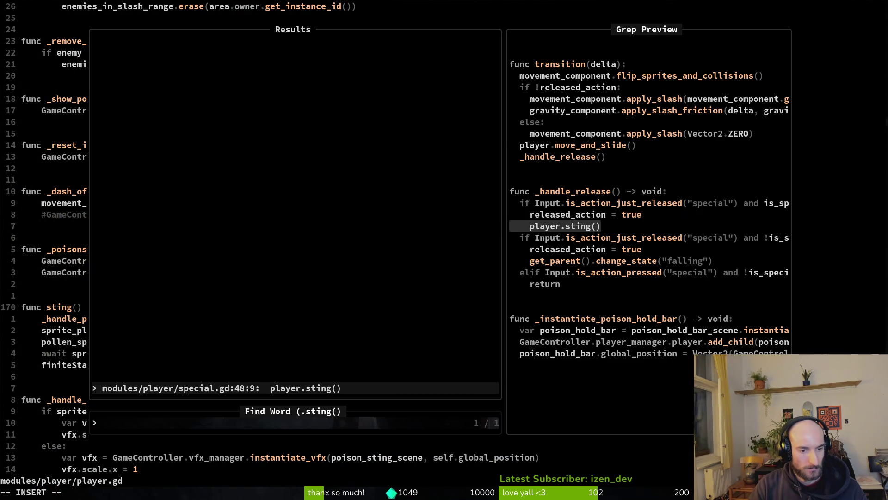
key(Return)
key(shift+v)
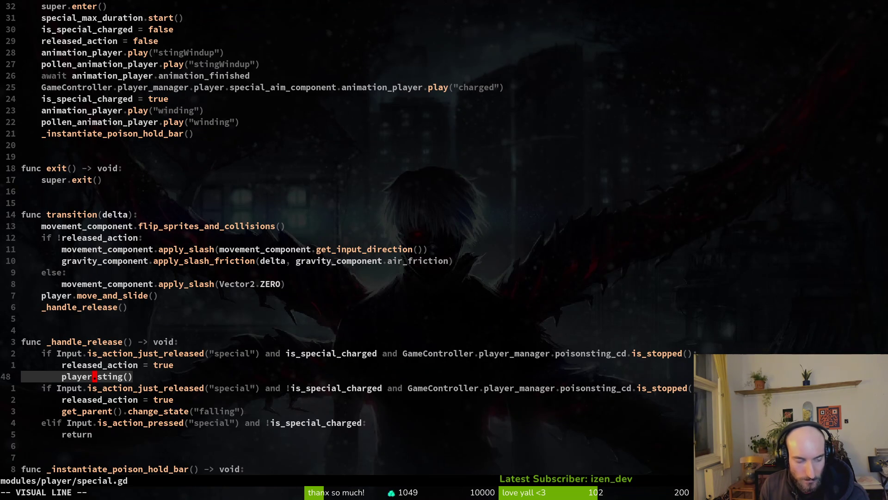
key(Escape)
Jump to the sting() definition in player.gd, then return to its player.sting() call in special.gd
key(g)
key(d)
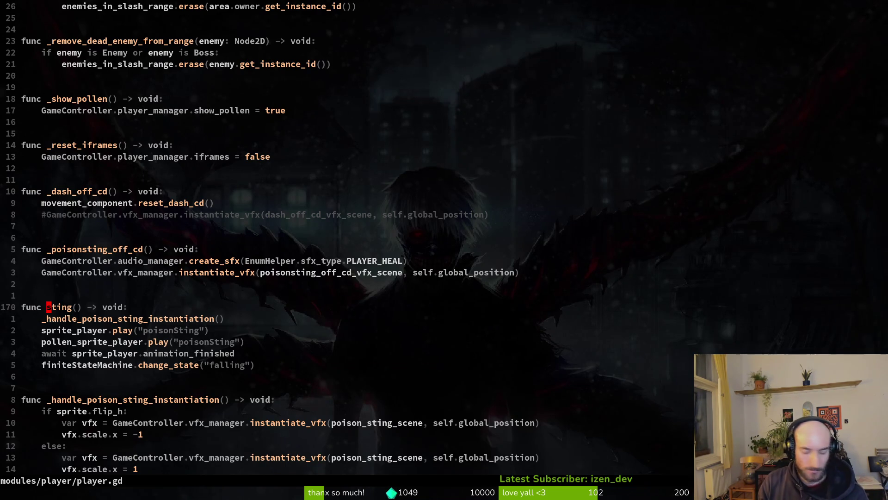
key(space)
text(ps)
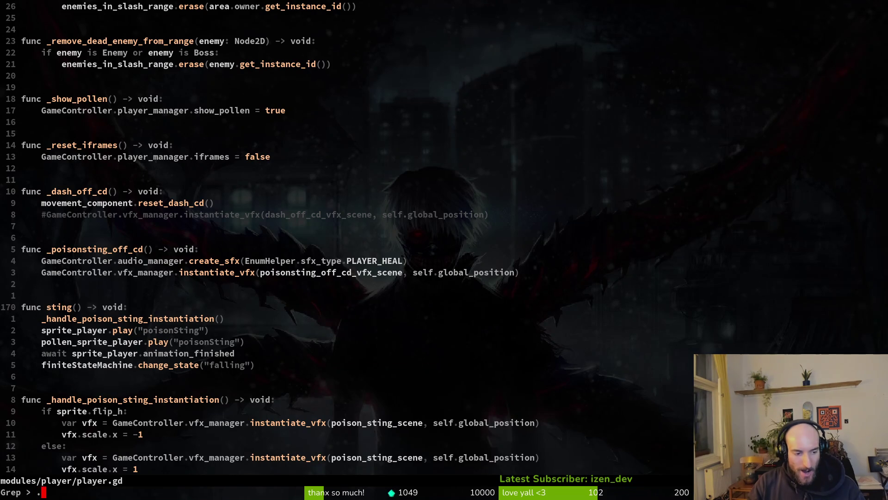
text(ng())
key(Return)
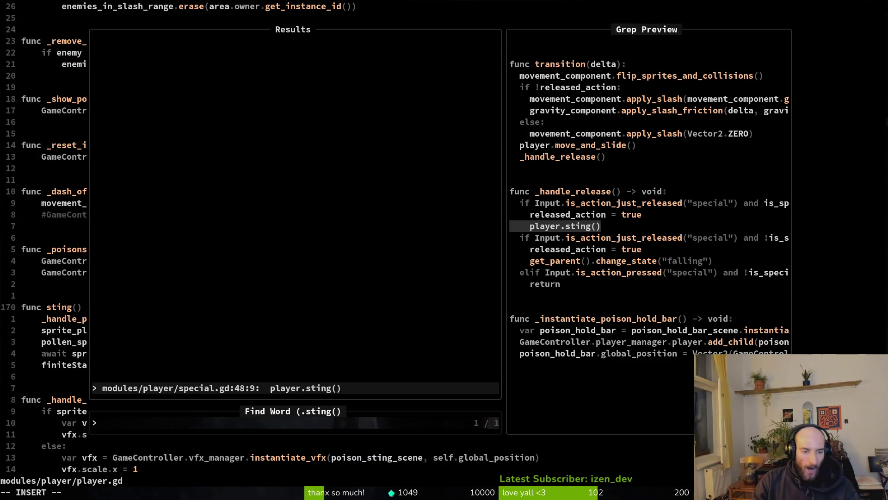
key(Return)
key(shift+v)
key(Escape)
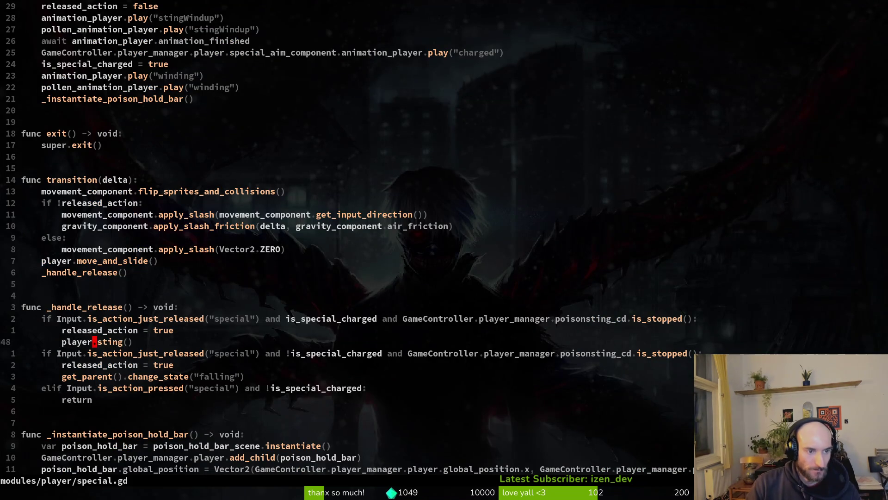
Launch the game's debug run from the Godot editor
key(alt+Tab)
key(F5)
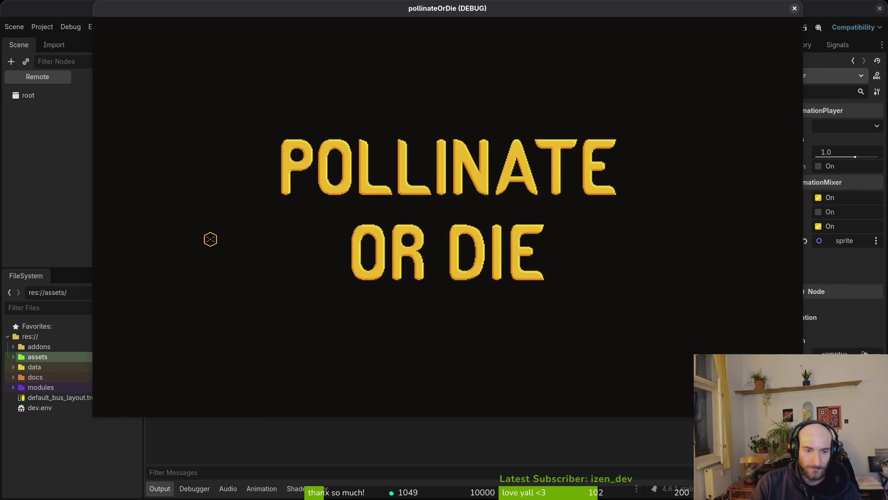
Play the hive level and repeatedly trigger and release the bee's special sting to watch its falling transition
key(Return)
key(x)
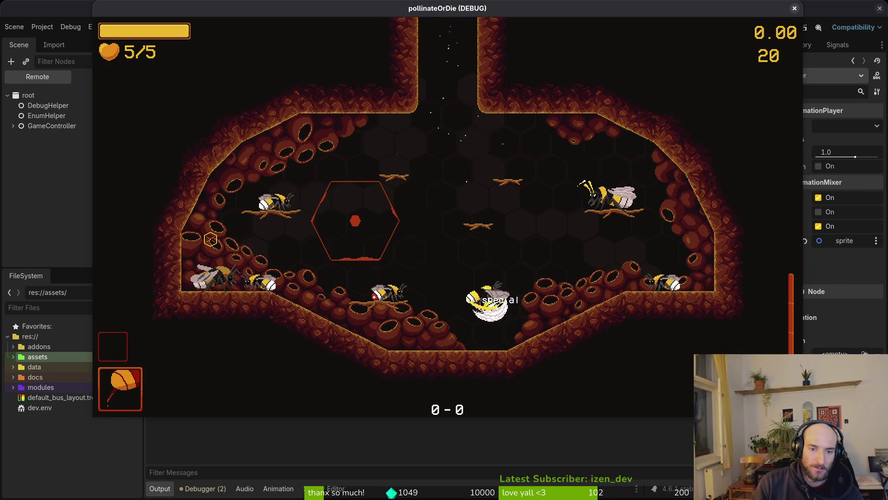
key(space)
key(x)
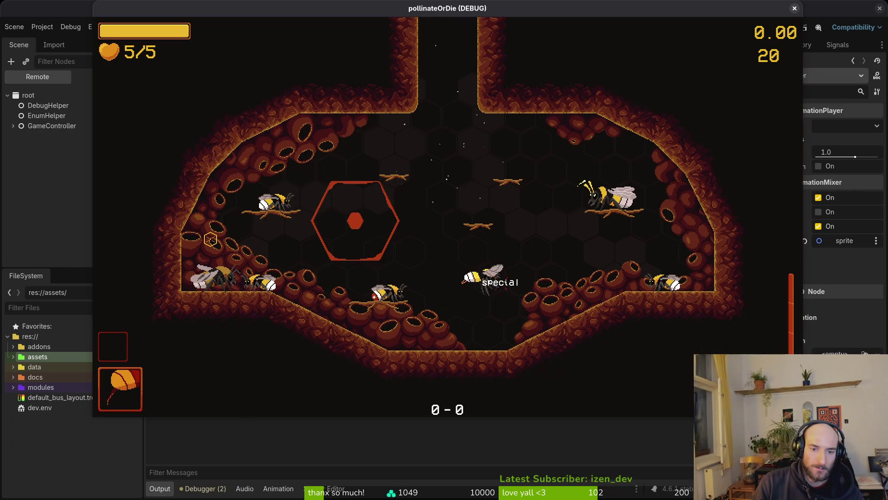
key(x)
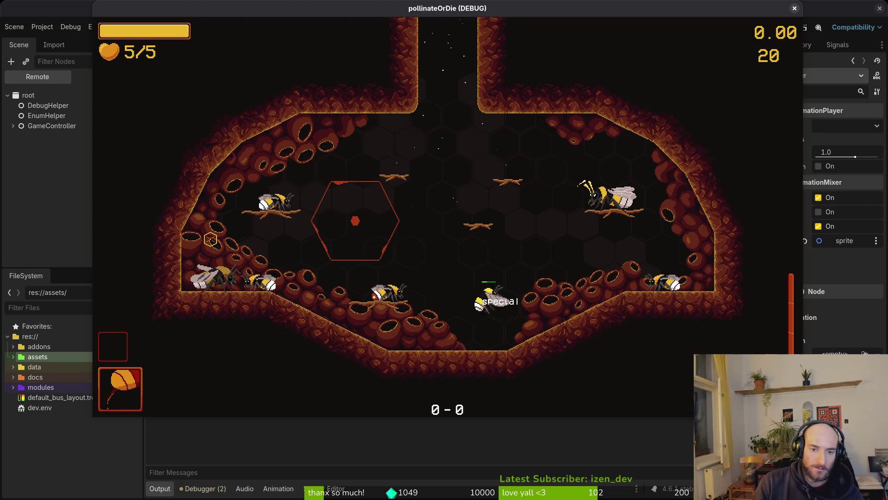
key(x)
key(x)
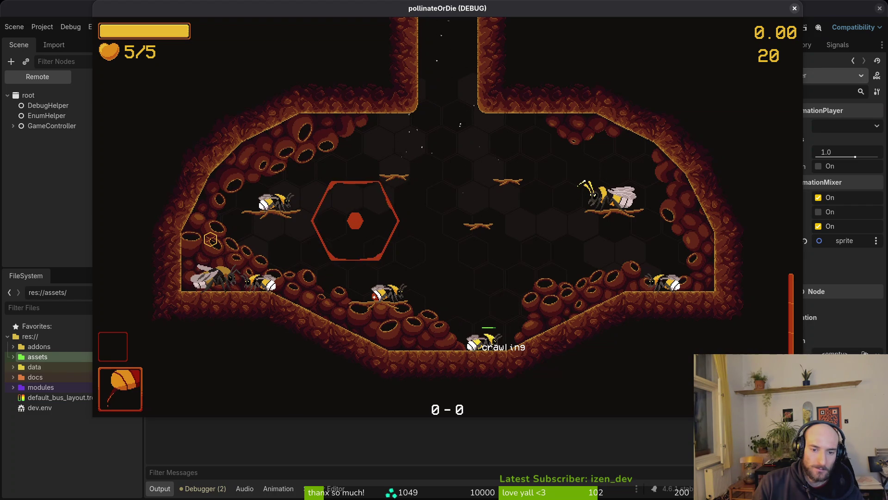
key(x)
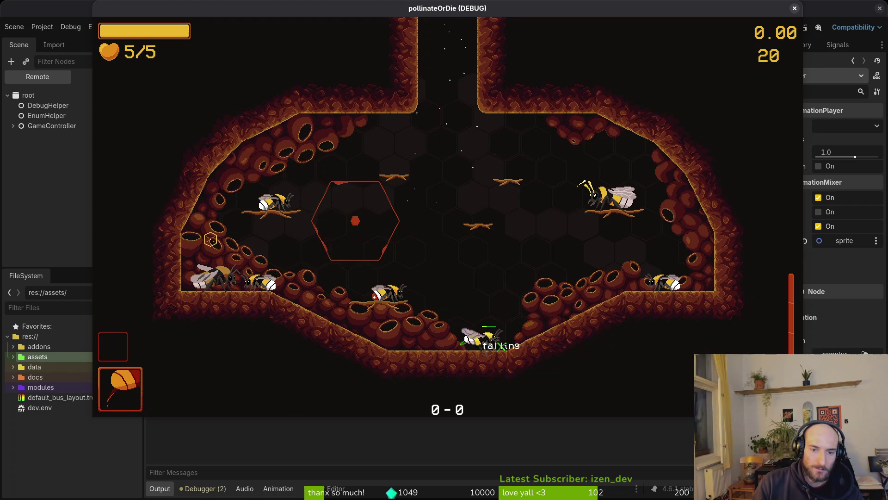
key(x)
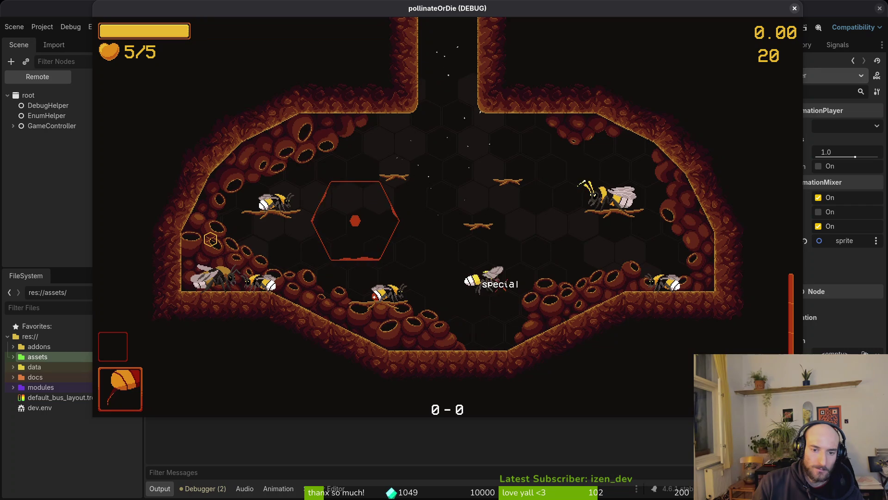
key(x)
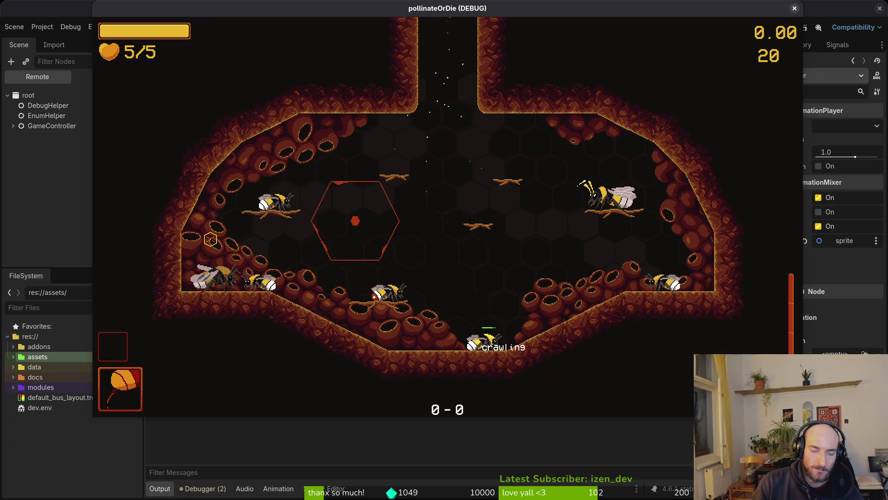
key(x)
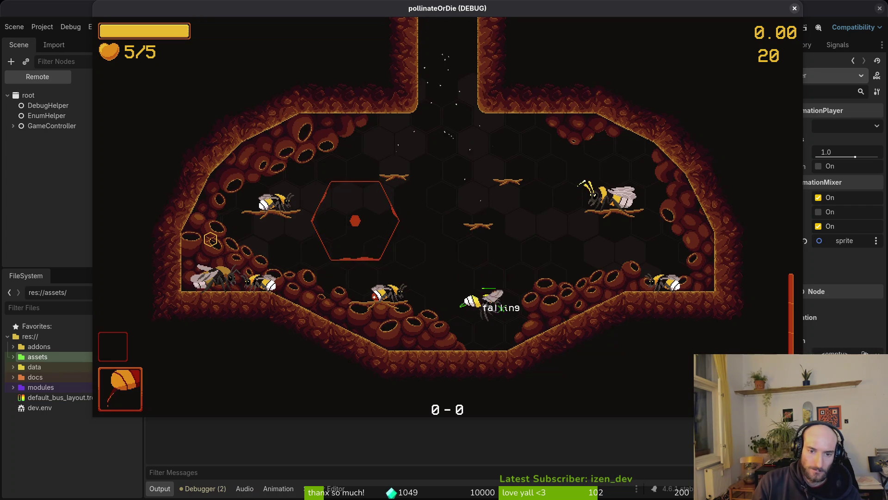
key(x)
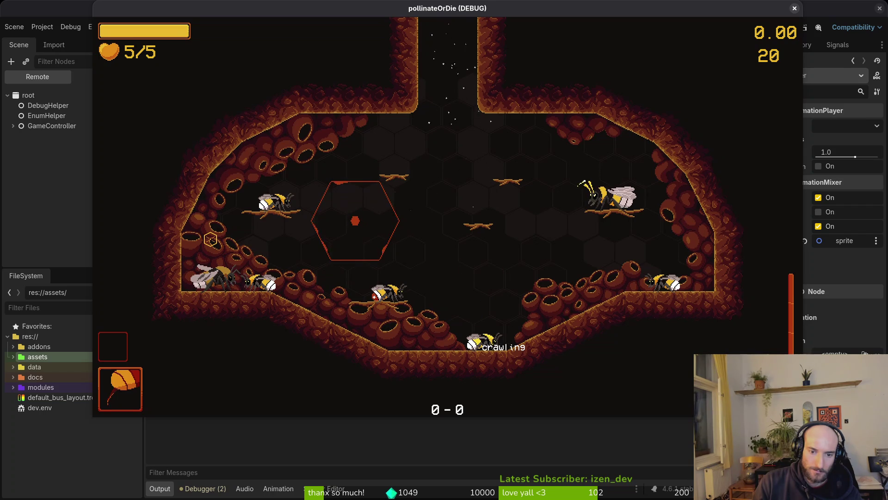
key(x)
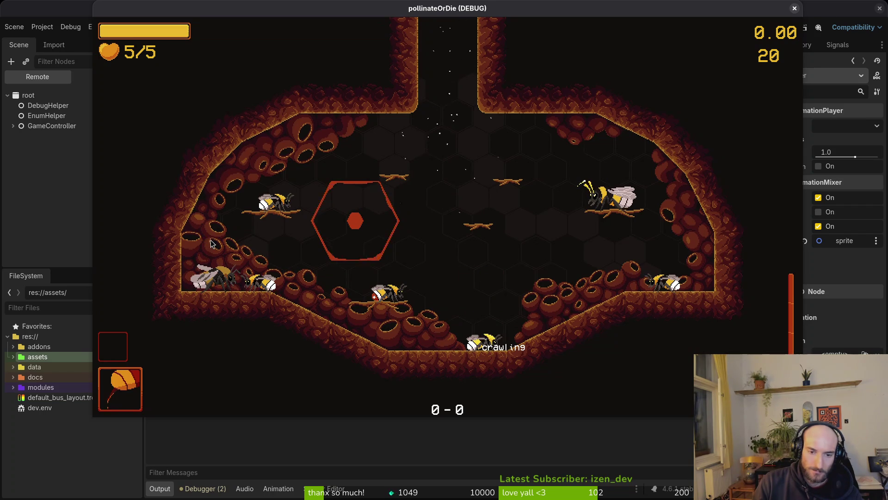
Stop the running game and show the local player scene tree
key(F8)
click(106, 76)
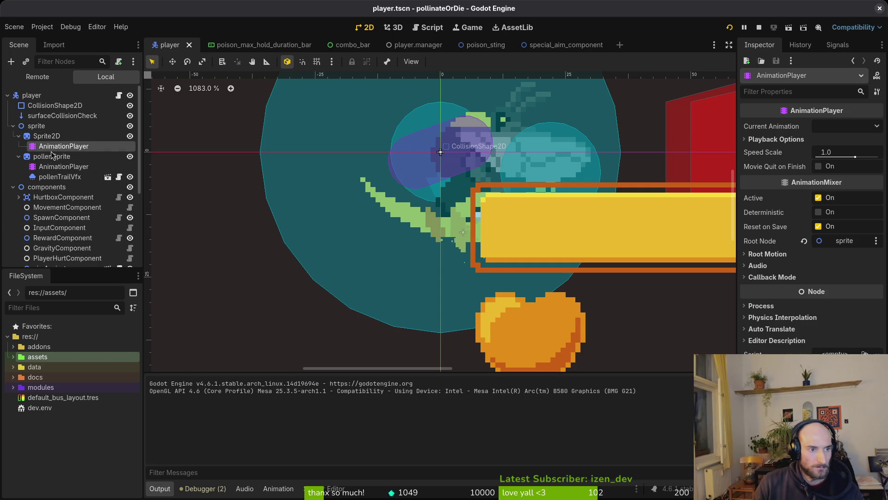
Select the player's Sprite2D, run the game once to try the sting, and stop it
key(Up)
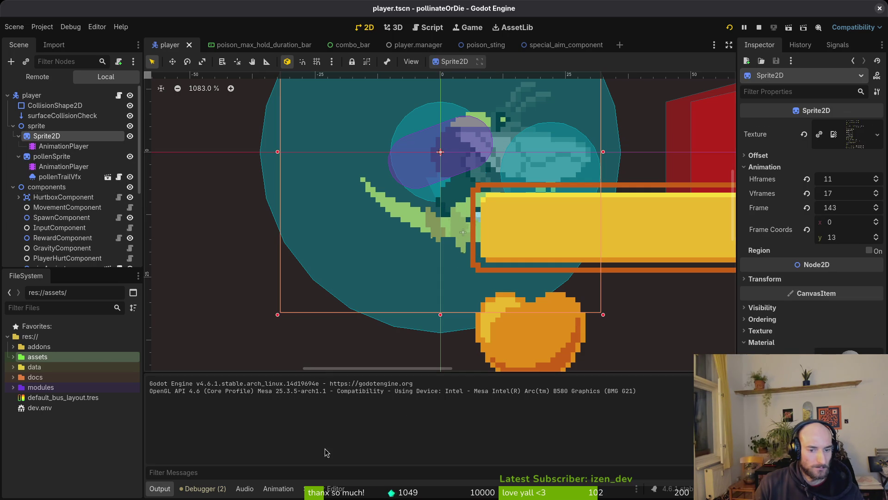
click(64, 146)
key(F5)
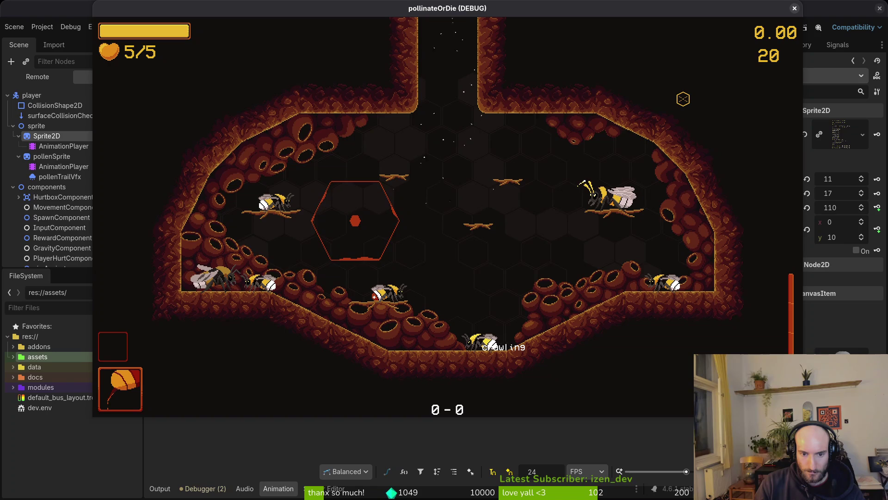
key(space)
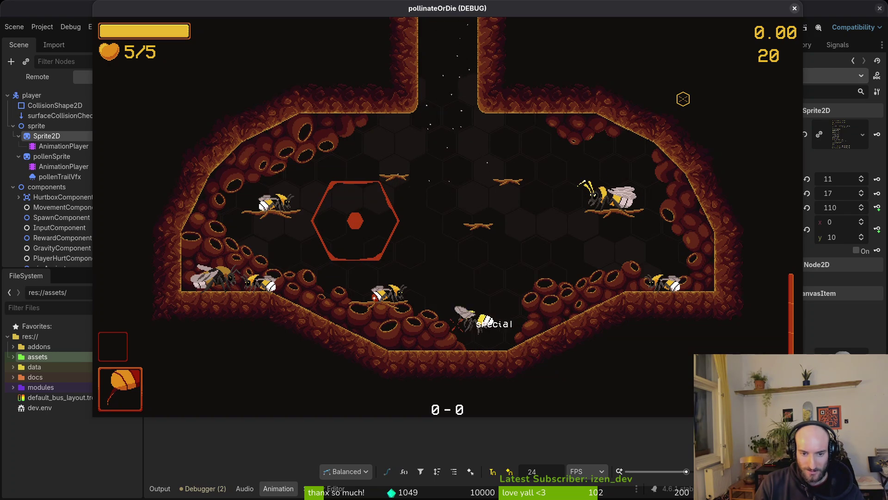
key(Escape)
Hide the Sprite2D in the poison_sting scene, save it, and relaunch the game
click(478, 44)
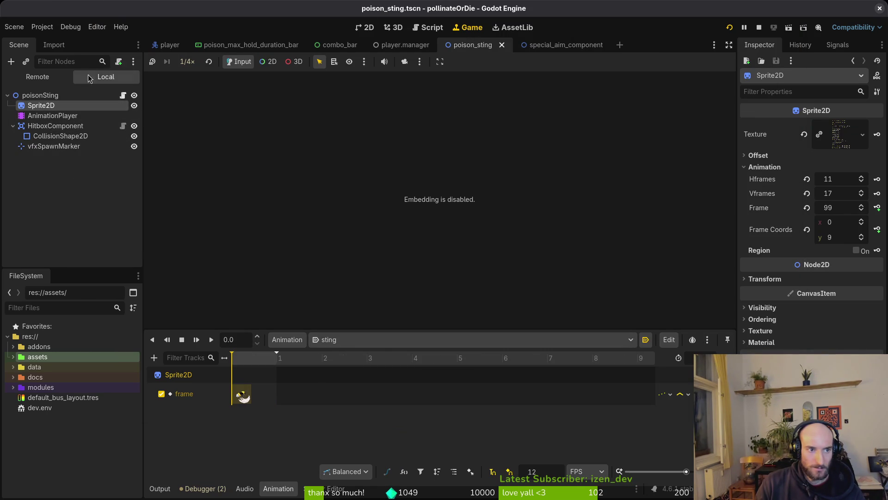
click(366, 28)
scroll(250, 97, down, 3)
scroll(250, 98, down, 3)
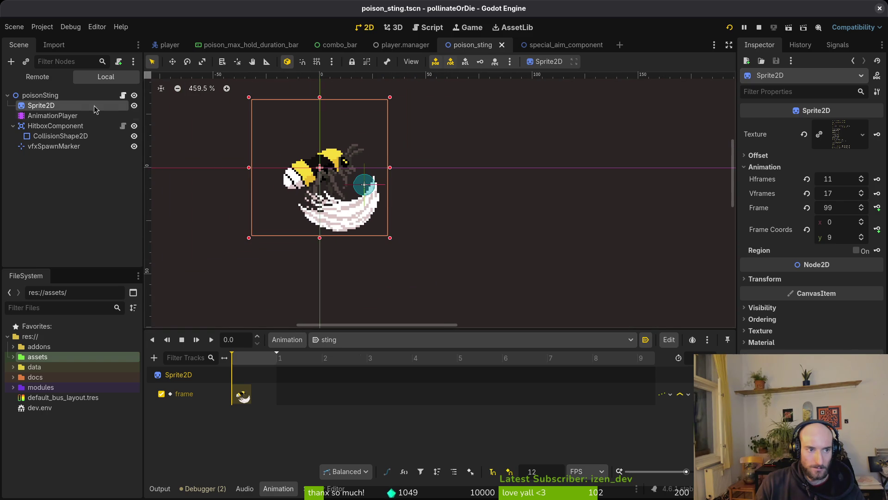
click(133, 106)
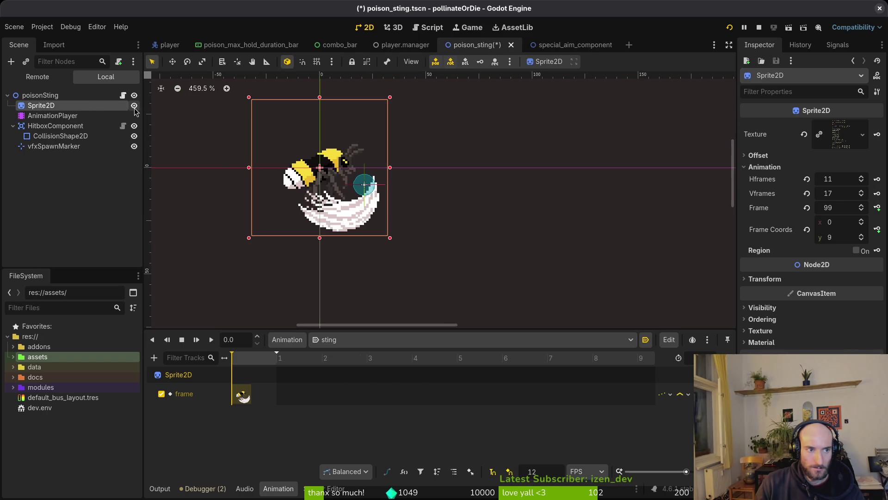
click(134, 106)
key(ctrl+s)
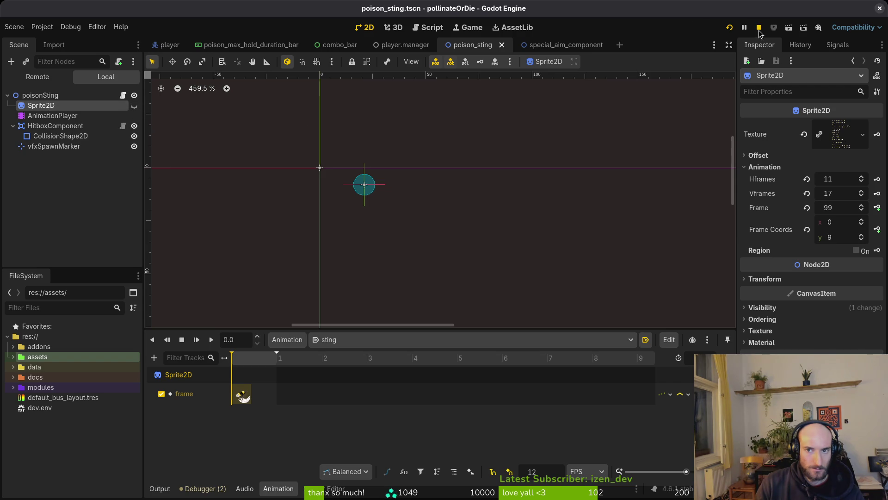
click(729, 27)
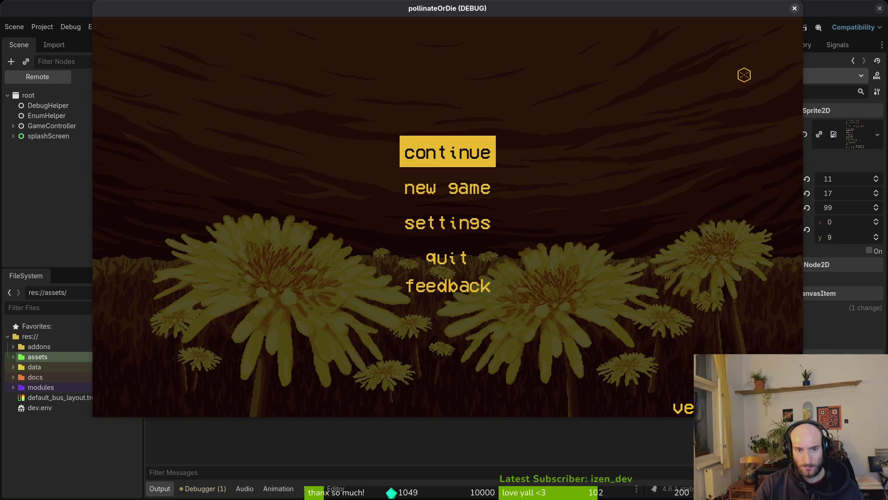
Continue into the hive level to test the special move, then return to special.gd
key(Return)
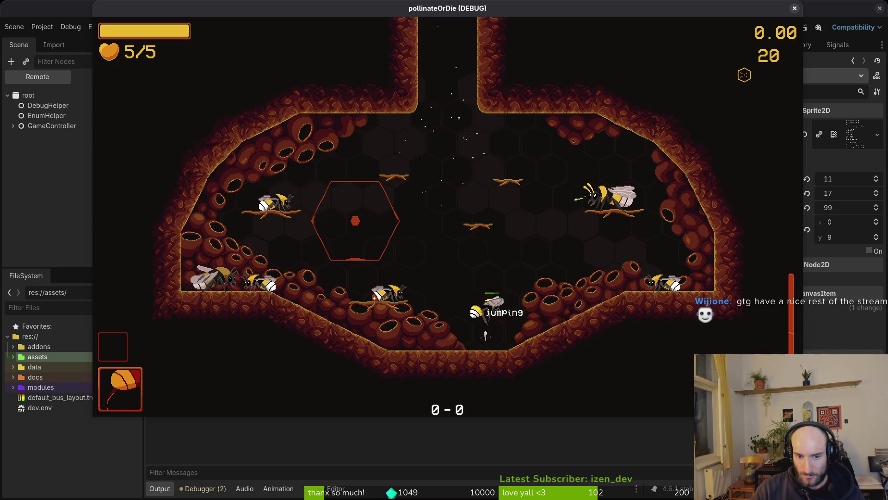
key(alt+Tab)
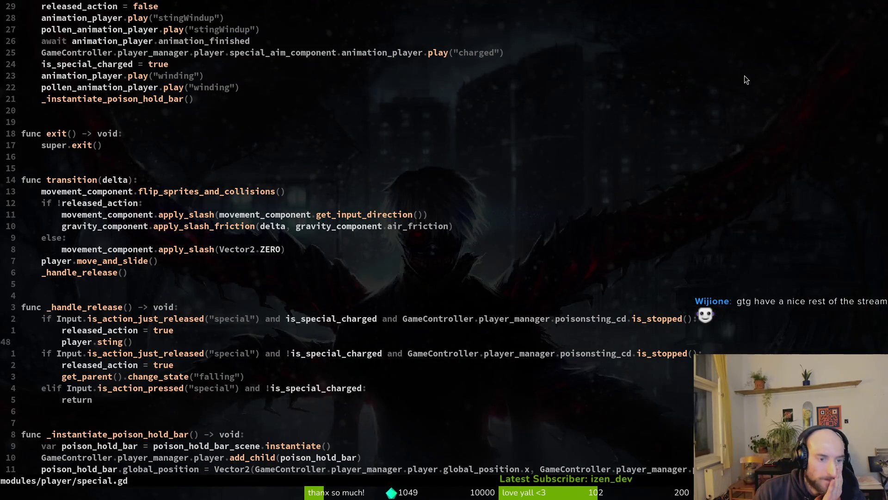
Add print_debug("falling") before the uncharged-release falling transition, save, and rerun the game
key(k)
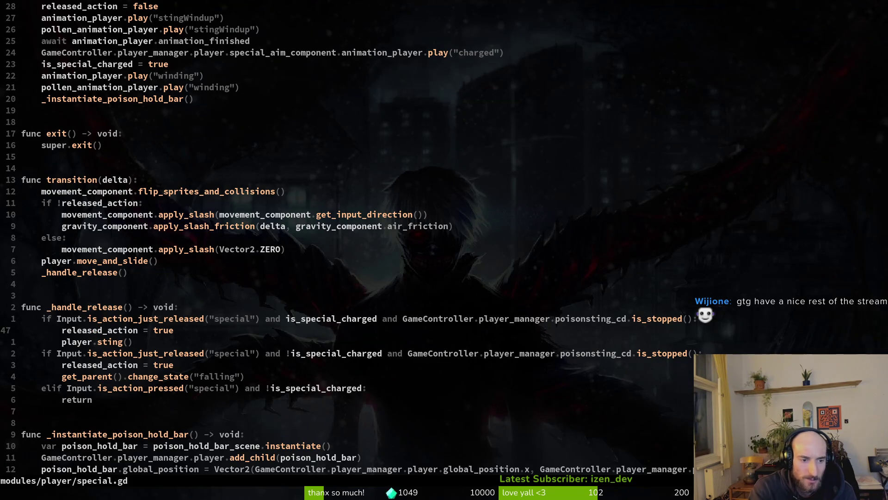
key(j)
key(j)
key(j)
key(o)
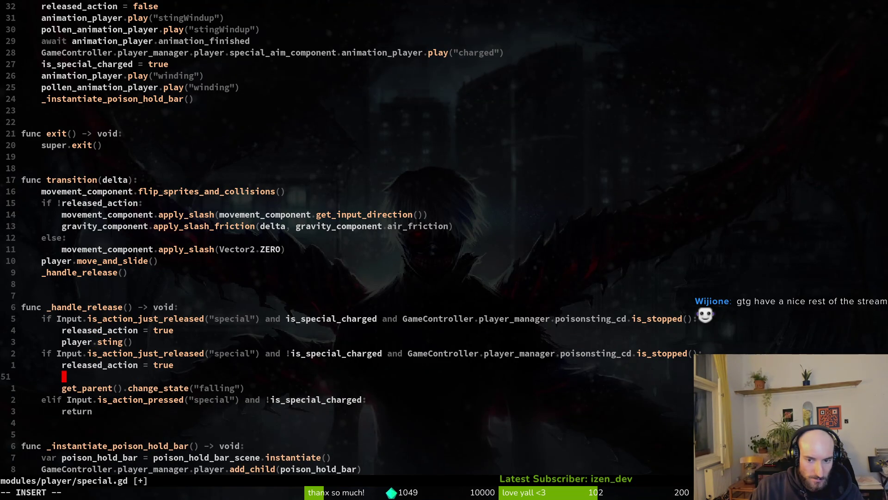
text(print_debug(")
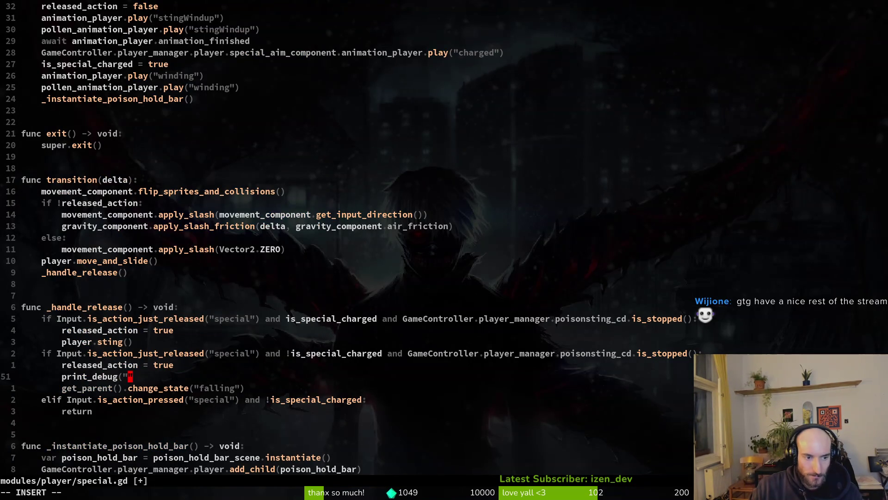
text(lling"))
key(Escape)
text(:w)
key(Return)
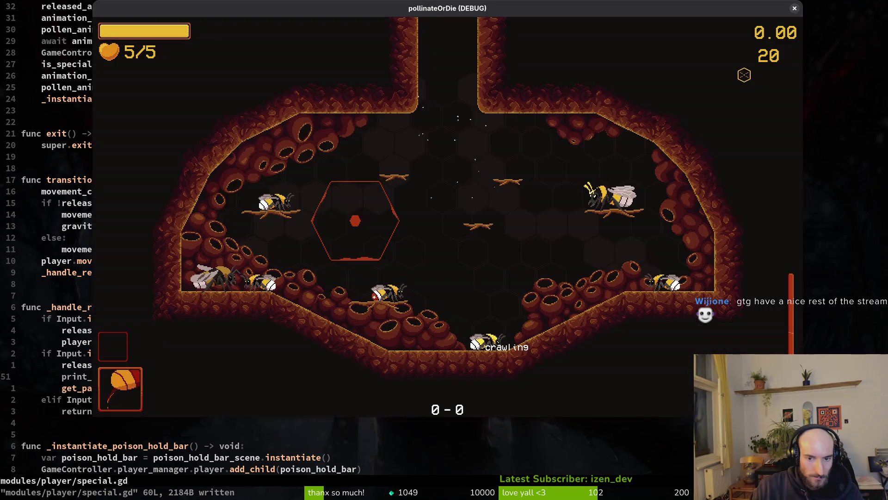
Release the special uncharged across several runs to confirm "falling" gets logged
key(space)
key(Escape)
key(F5)
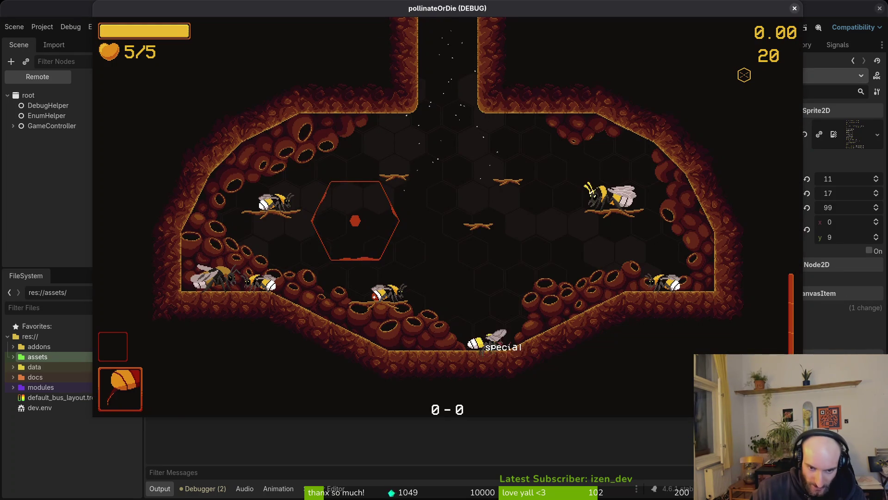
key(space)
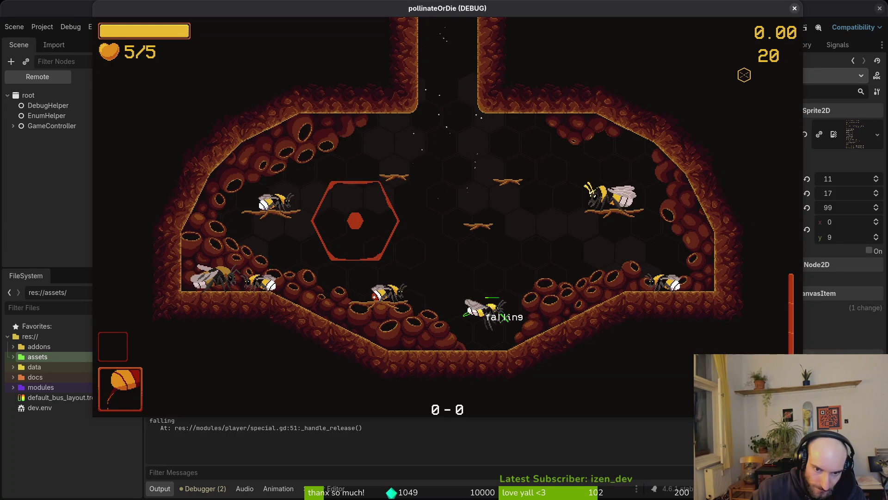
key(F5)
key(space)
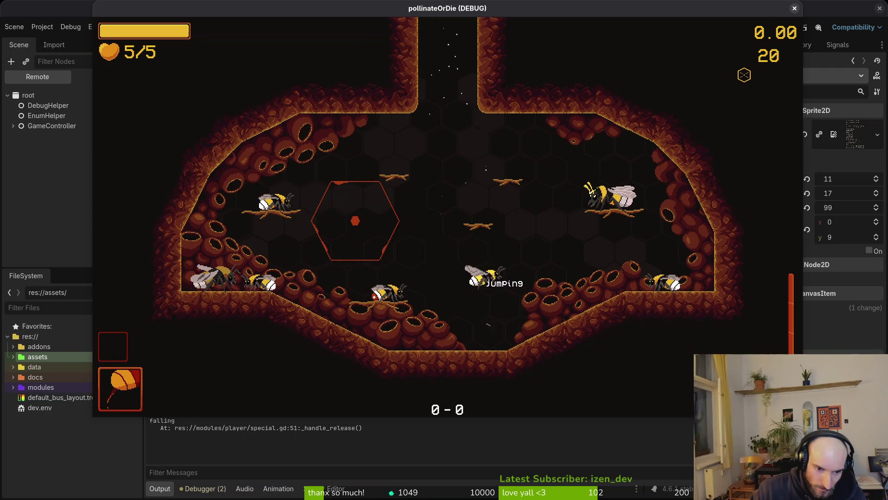
key(space)
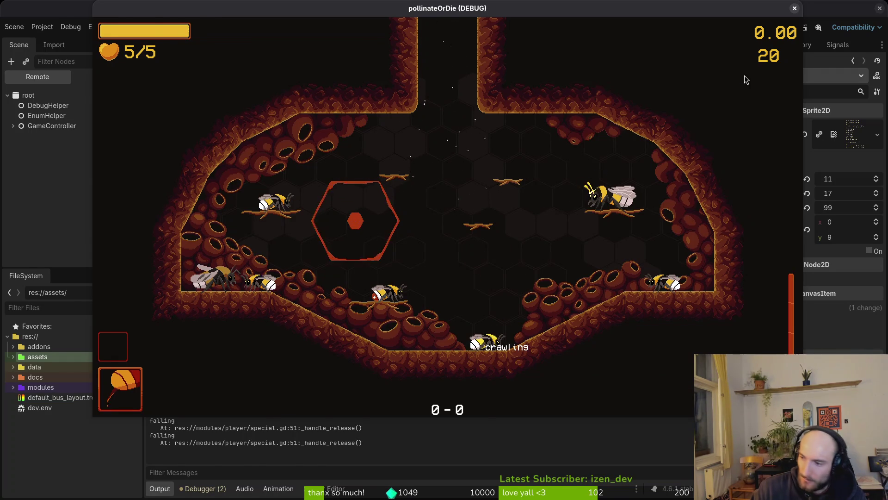
Delete the print_debug line from special.gd and save
key(alt+Tab)
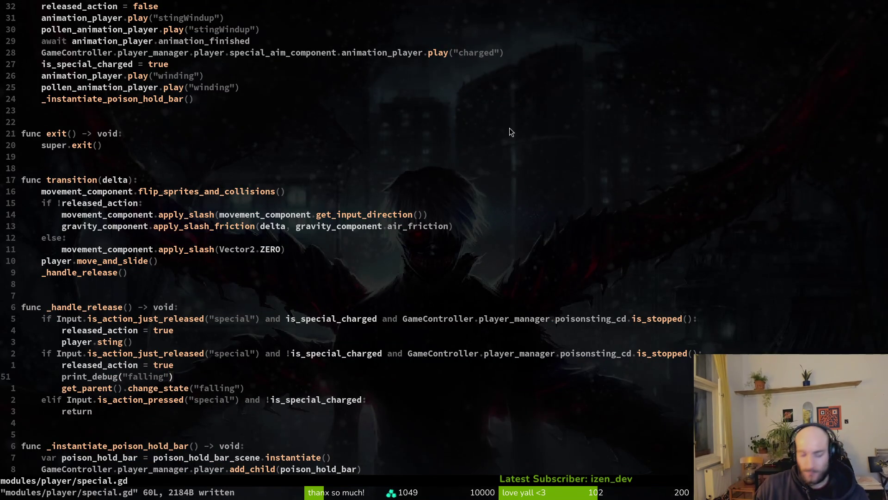
key(d)
key(d)
text(:w)
key(Return)
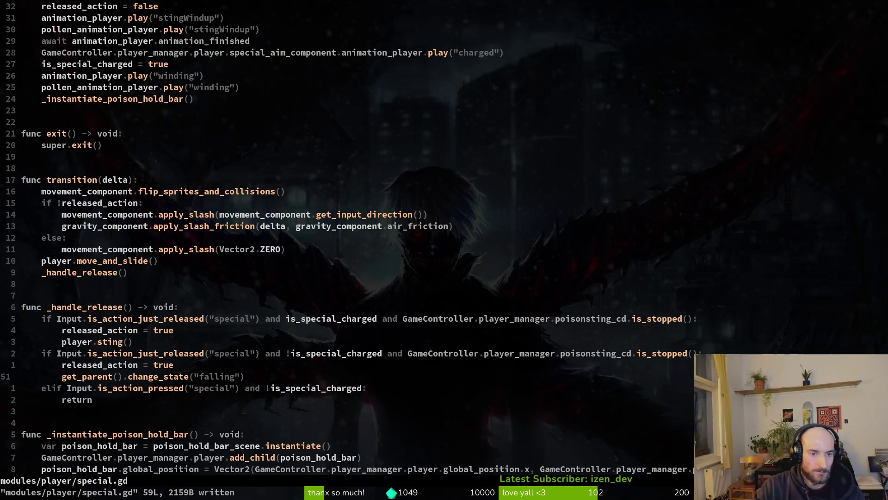
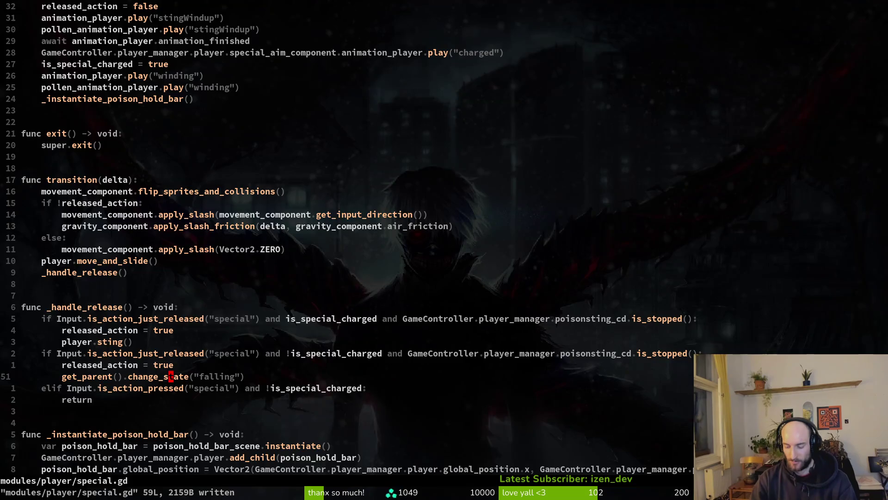
Search the project for "falling" and jump to the matching line in player.gd
key(super)
key(super)
key(space)
key(p)
key(s)
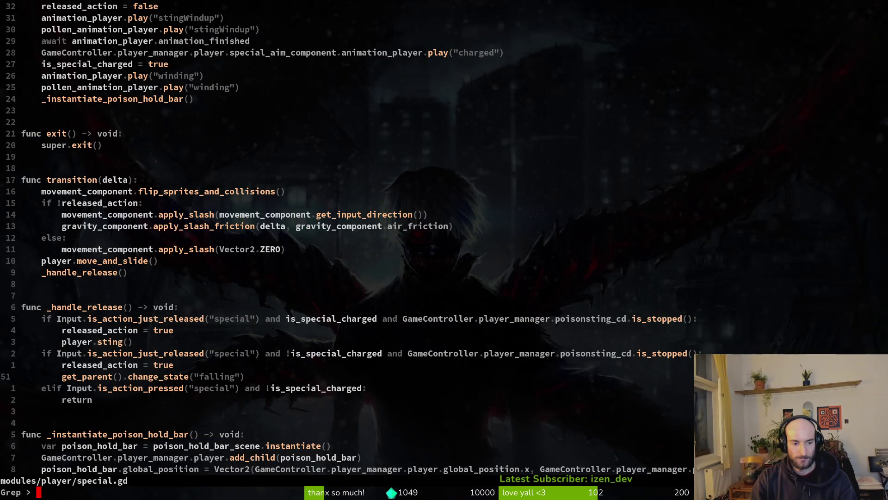
text("falling")
key(Return)
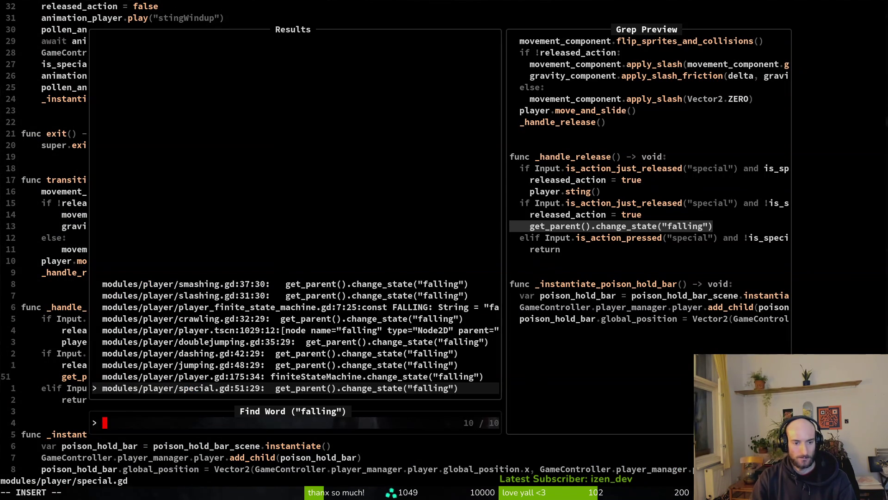
key(Up)
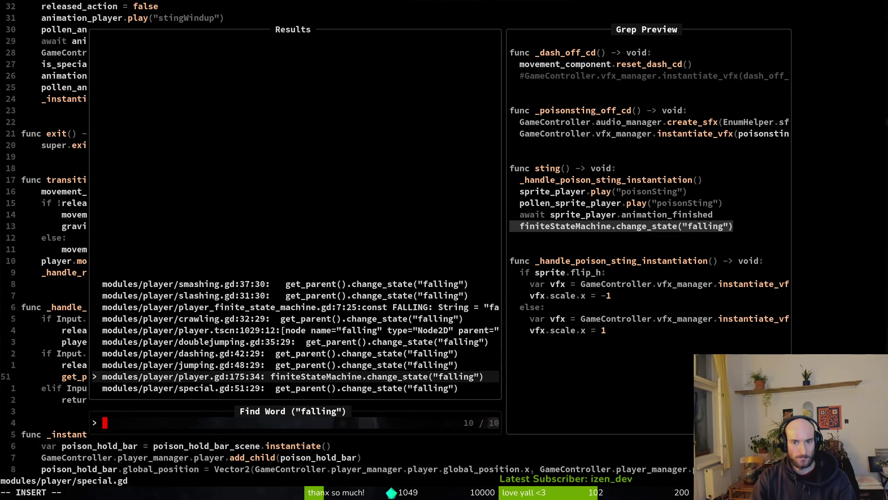
key(Return)
key(shift+v)
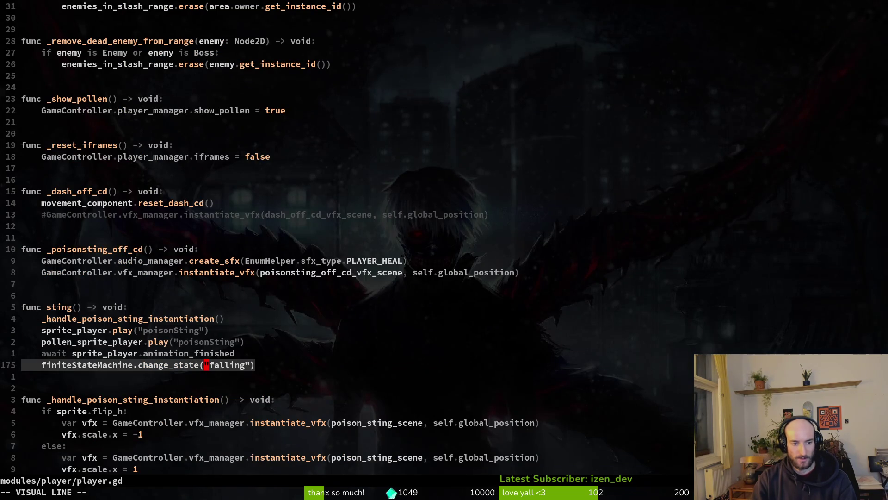
key(Escape)
Comment out the fall-state change at the end of sting(), save, and launch the game
key(k)
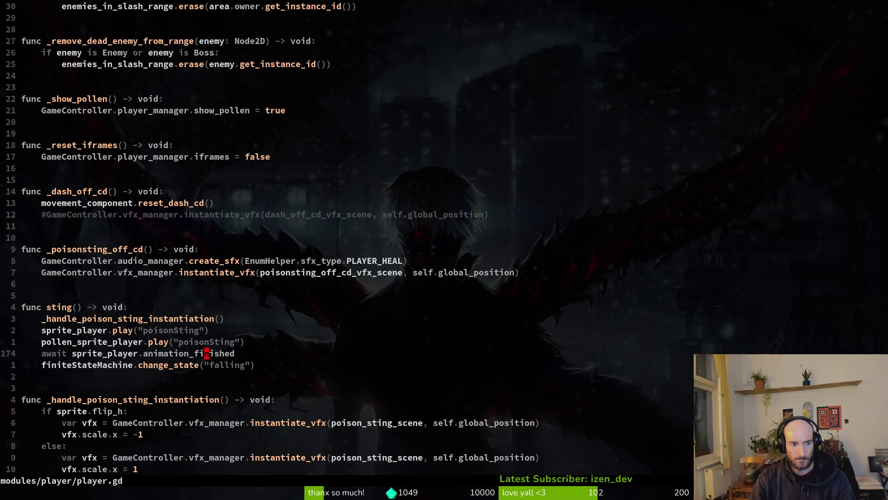
key(k)
key(k)
key(j)
key(j)
key(k)
key(k)
key(j)
key(j)
text(j)
text(#)
key(Escape)
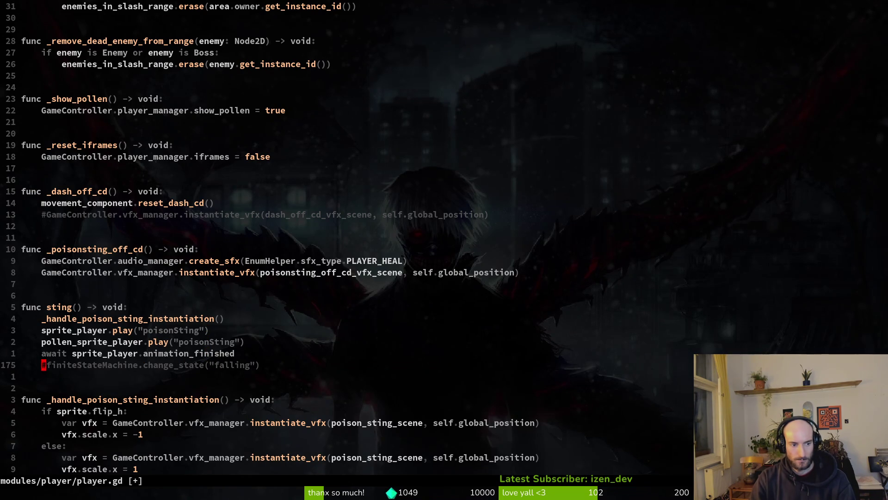
text(:w)
key(Return)
key(F5)
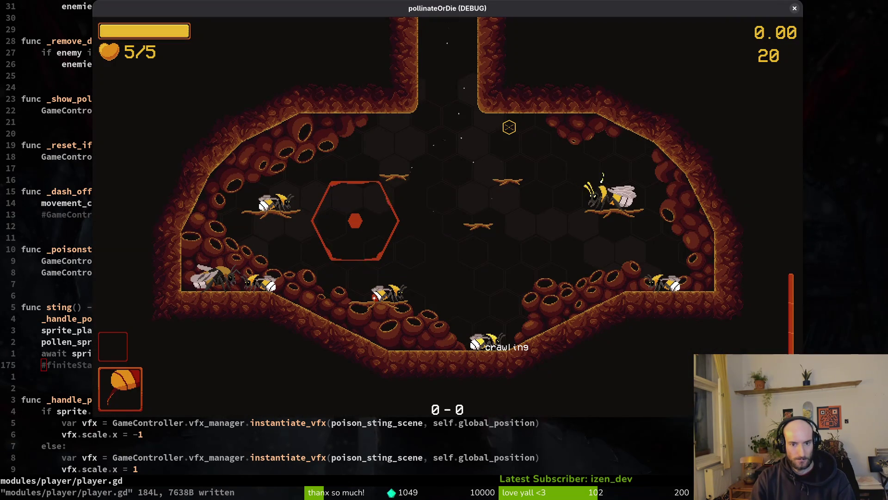
Playtest the special attack, then uncomment the fall-state line, save and relaunch
right_click(510, 127)
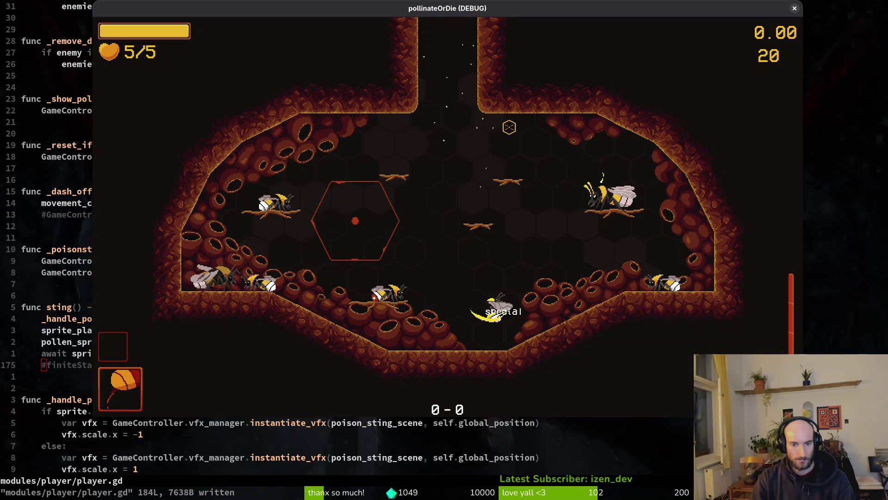
key(Escape)
key(g)
key(c)
key(c)
text(:w)
key(Return)
key(F5)
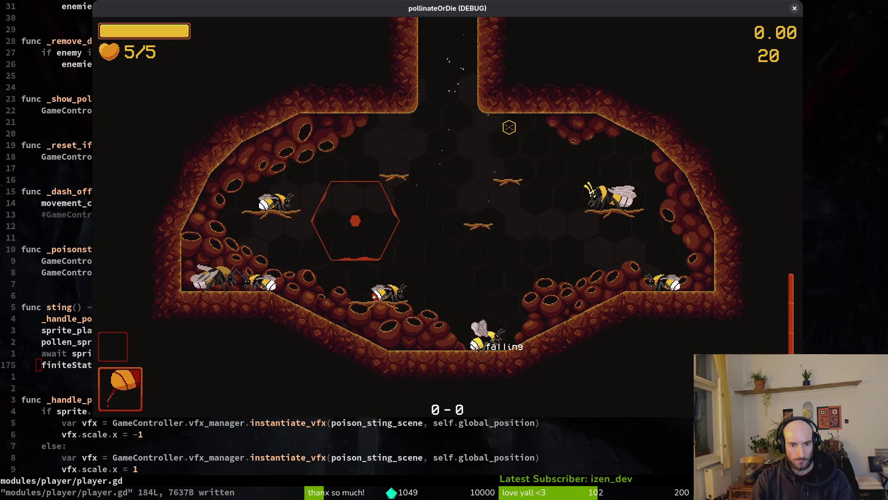
Retest jumping and the special attack in-game, then close the game back to the code
key(space)
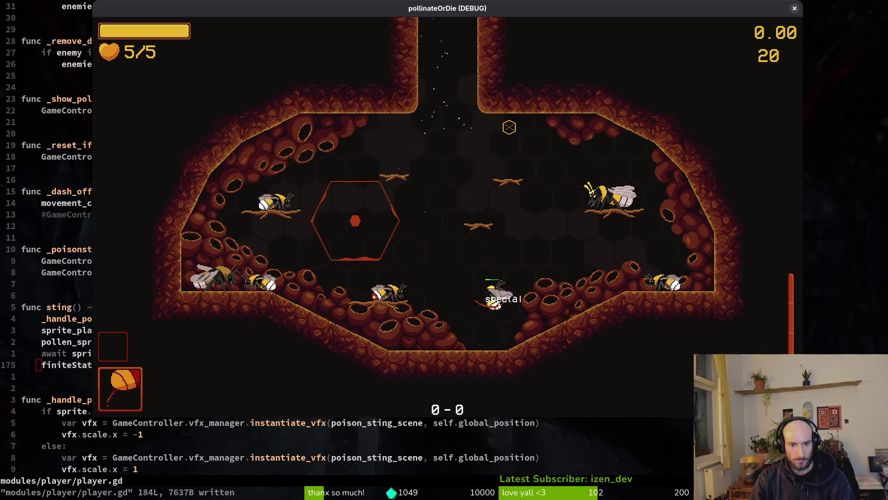
key(space)
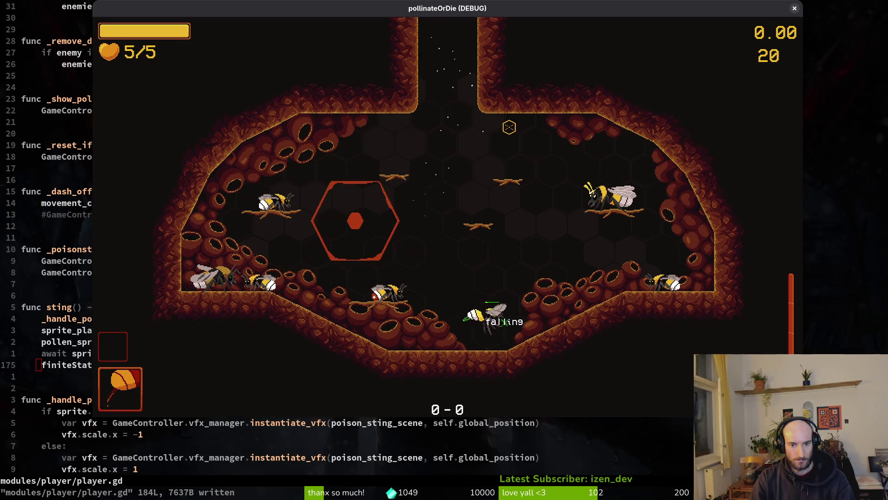
key(space)
key(space)
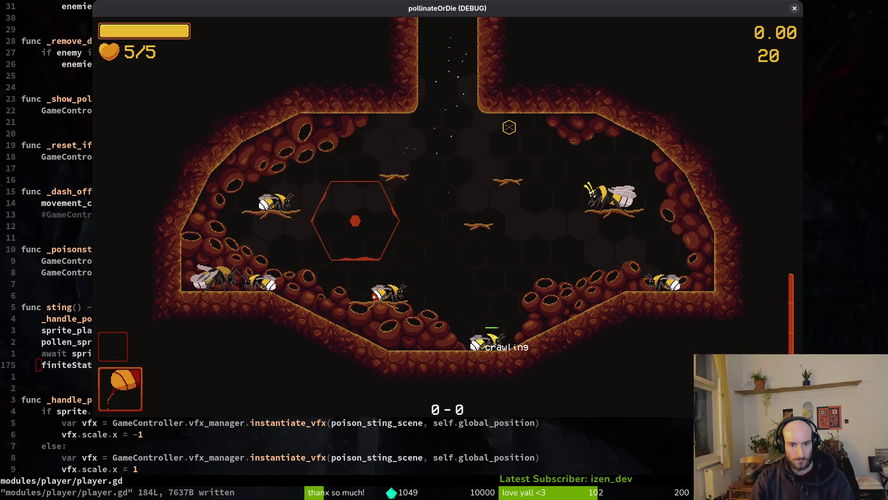
key(e)
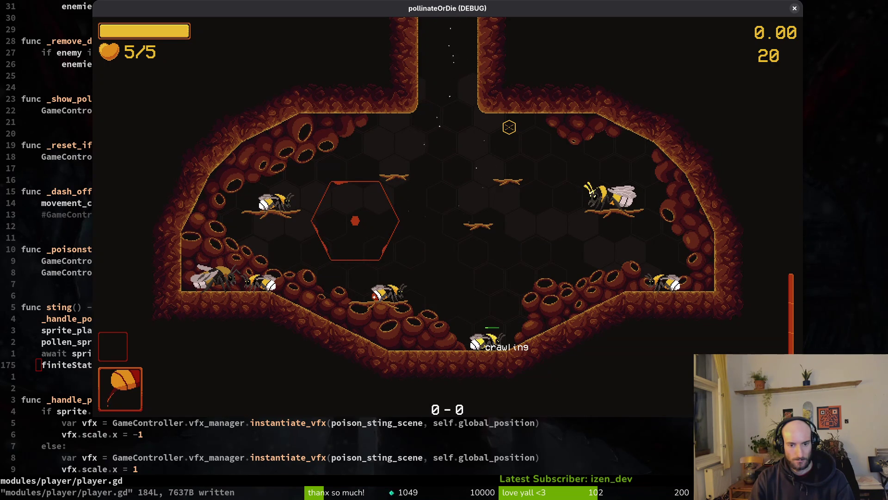
key(Up)
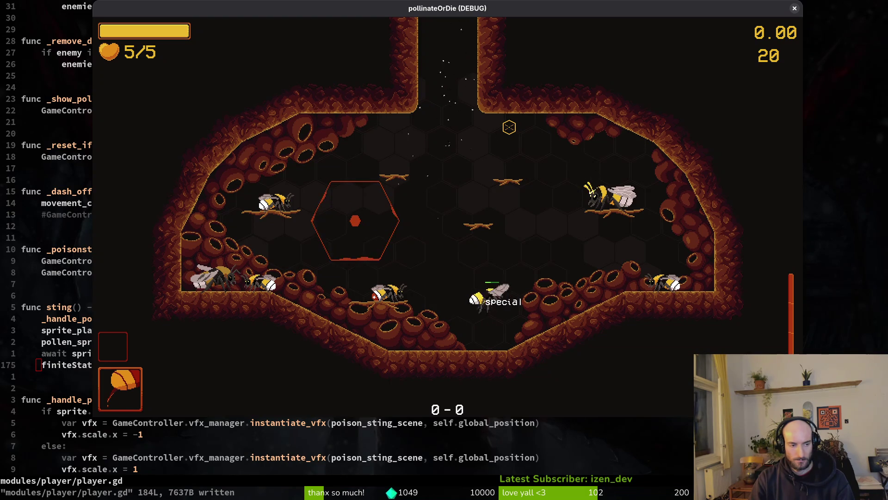
key(Escape)
key(k)
key(k)
key(k)
key(k)
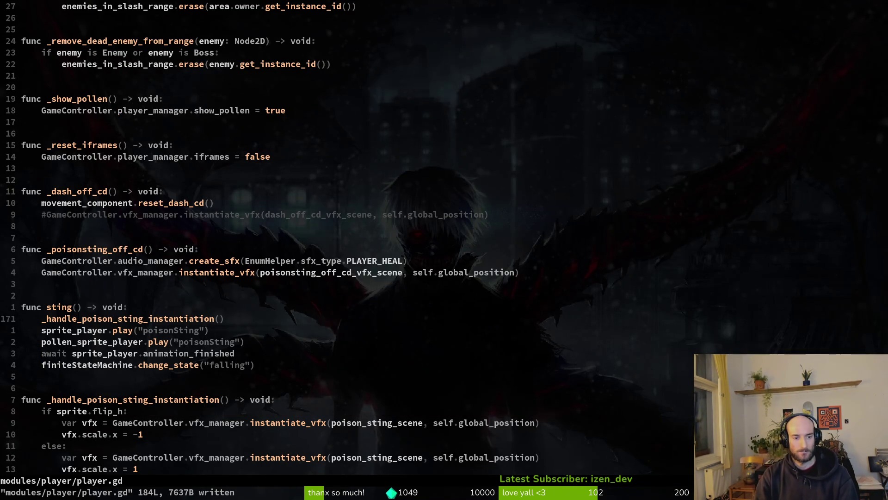
key(j)
key(j)
key(j)
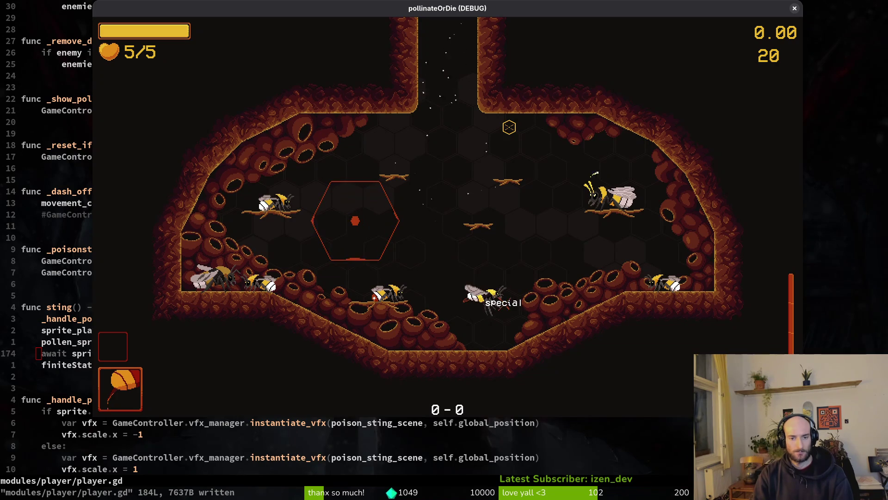
key(space)
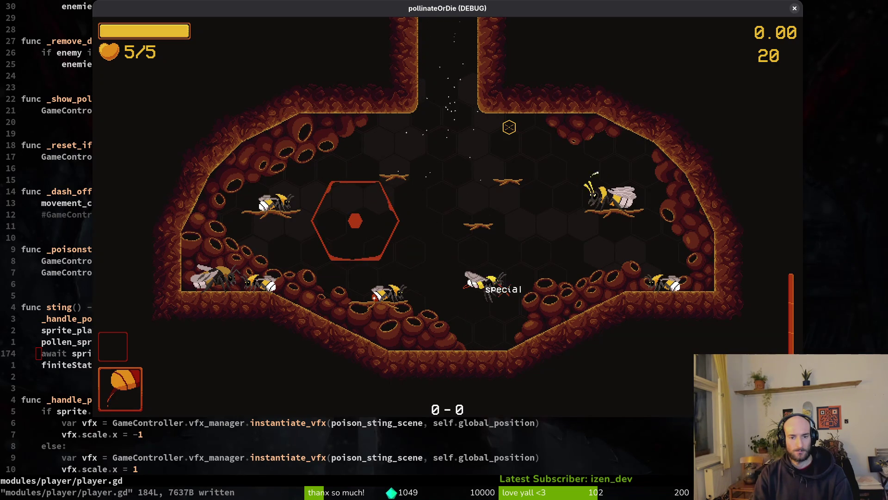
key(space)
key(space)
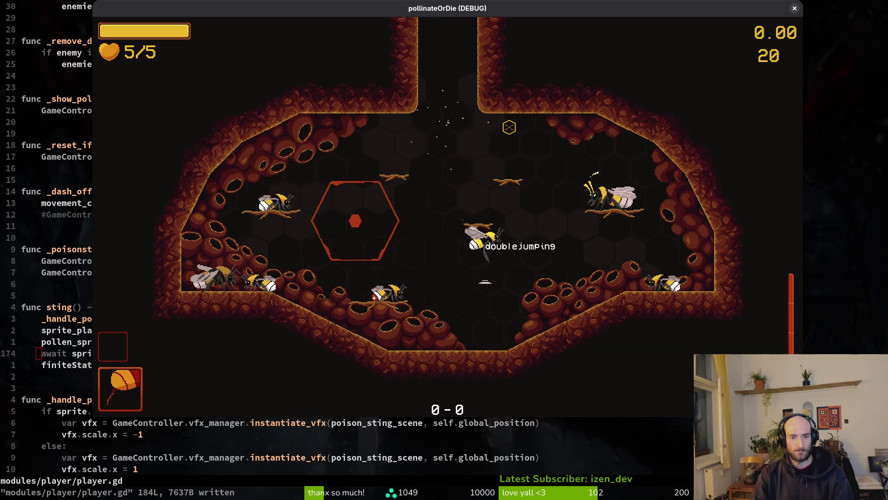
key(space)
key(space)
key(Right)
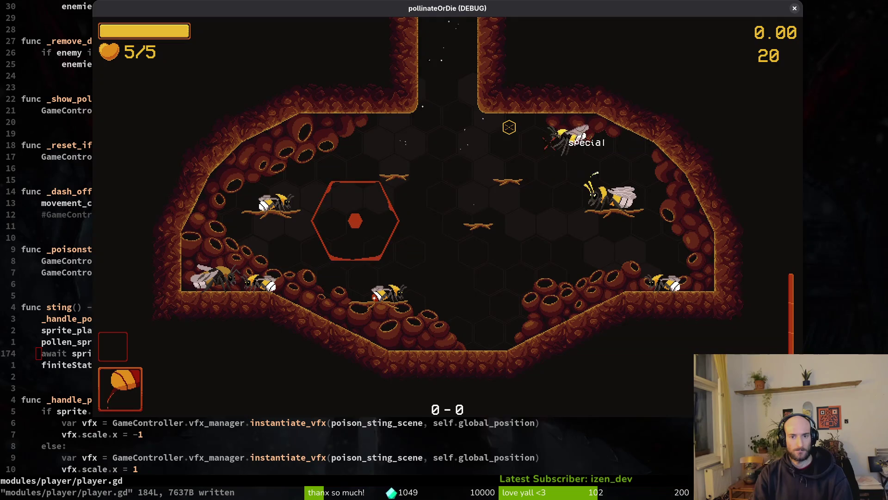
key(Left)
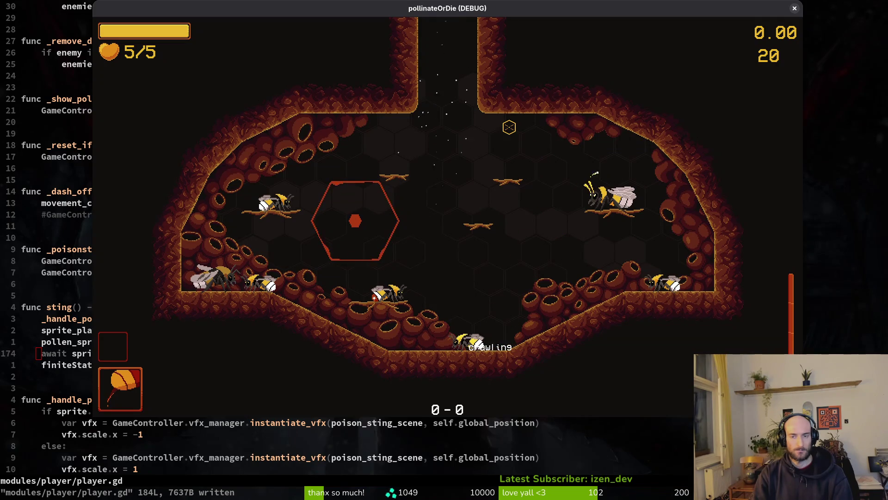
key(Escape)
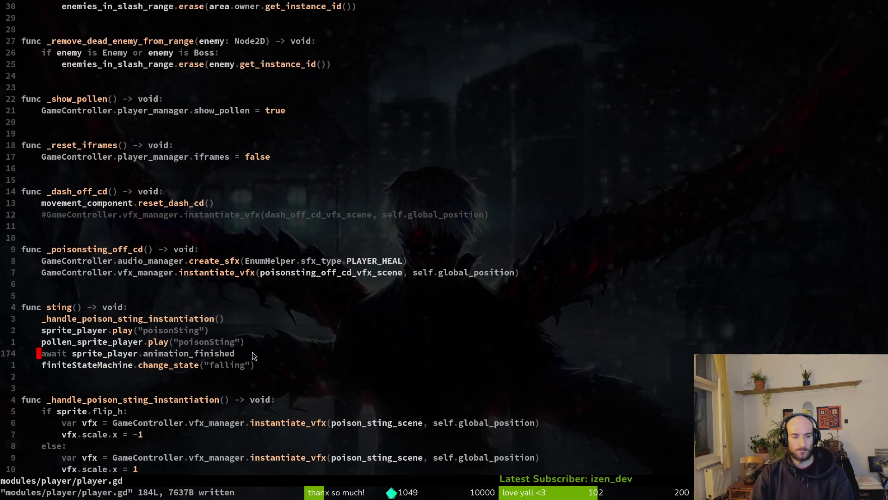
Return to special.gd and move to super.exit() in the exit function
click(135, 364)
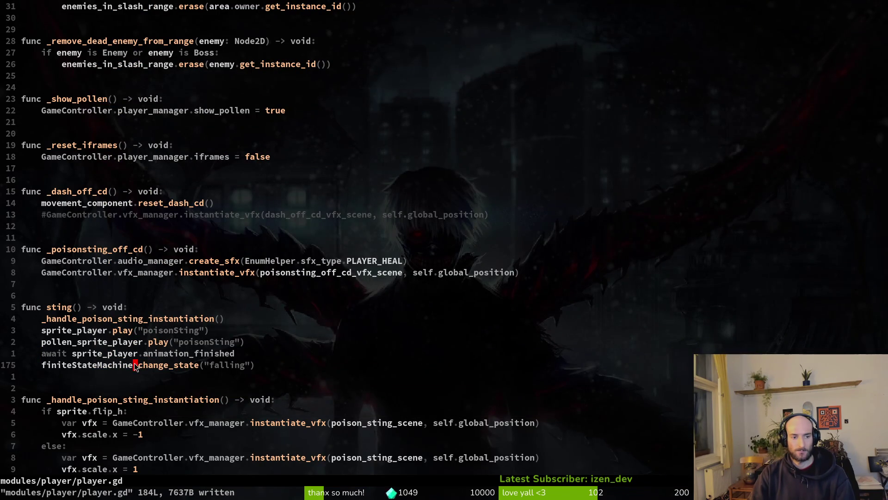
key(ctrl+o)
click(173, 351)
click(131, 347)
key(k)
key(k)
key(k)
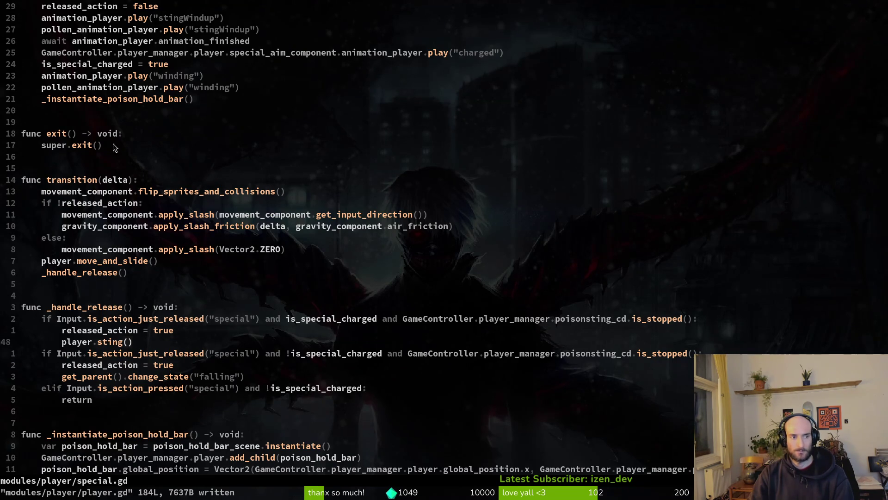
scroll(194, 239, up, 2)
click(118, 214)
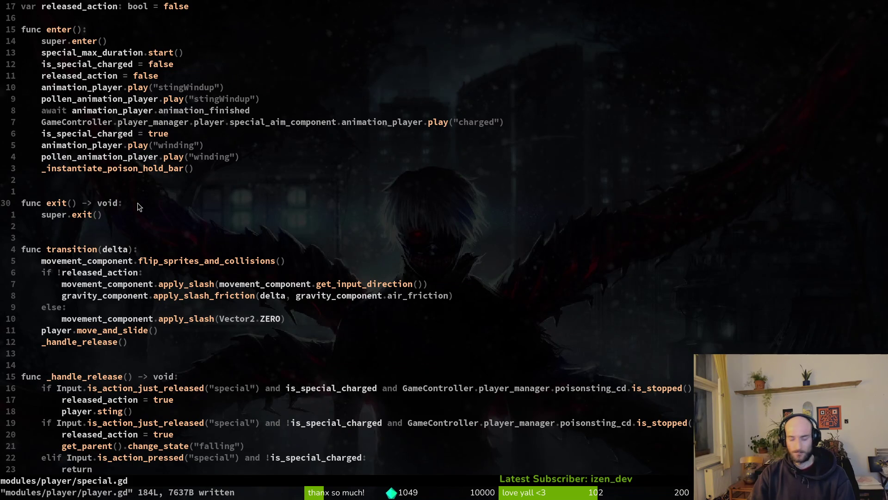
Insert print_debug("yoolo") above super.exit(), save, and run the project in Godot
key(shift+o)
text(rp)
key(BackSpace)
key(BackSpace)
text(print)
key(Return)
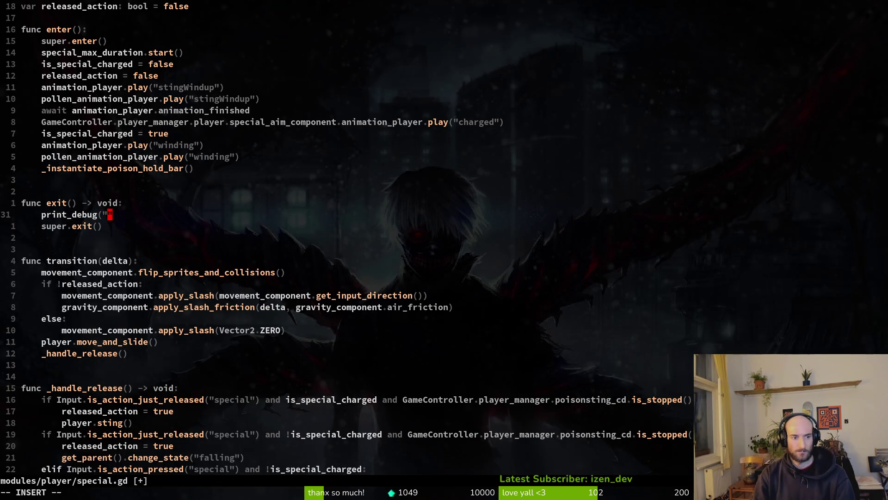
key(Escape)
text(:write)
key(Return)
key(alt+Tab)
key(F5)
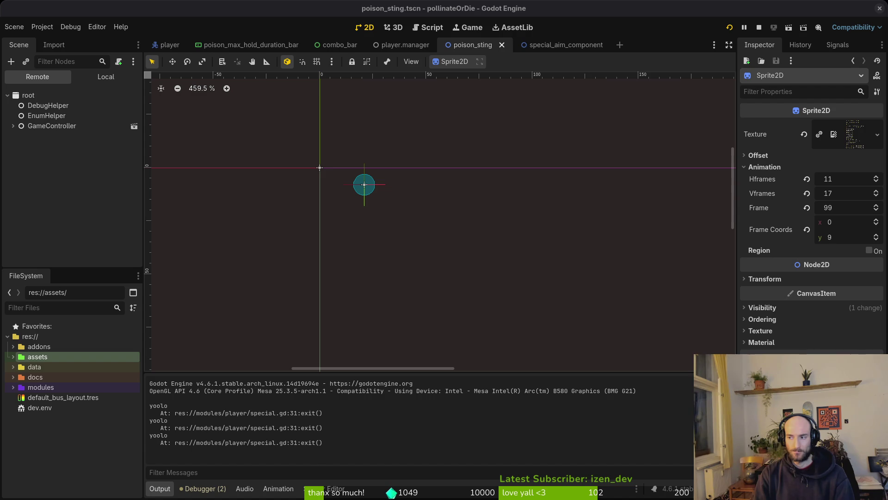
key(alt+Tab)
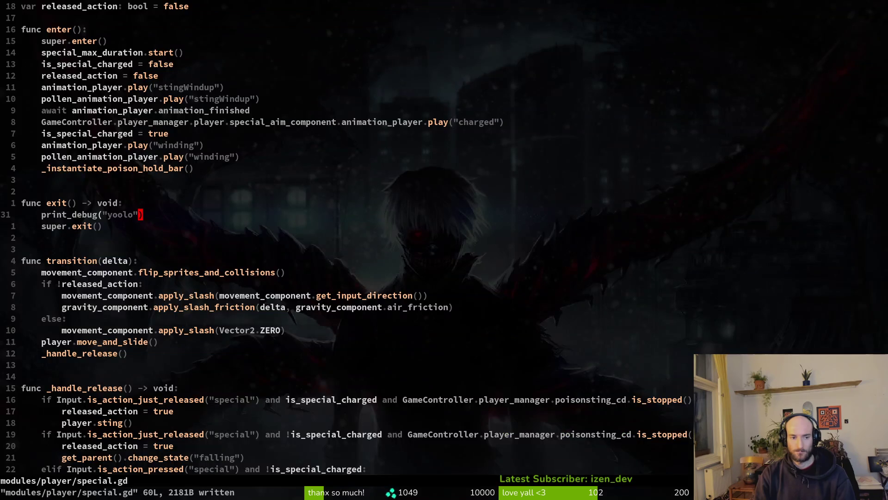
key(j)
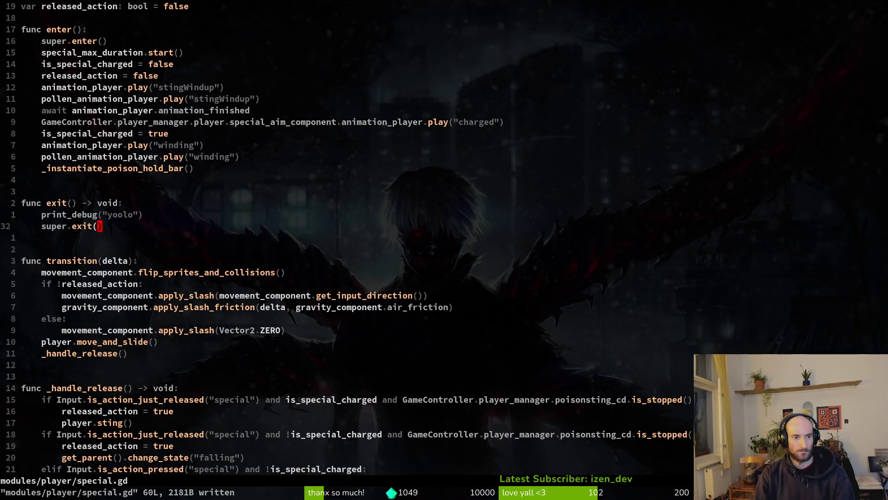
key(j)
key(j)
key(j)
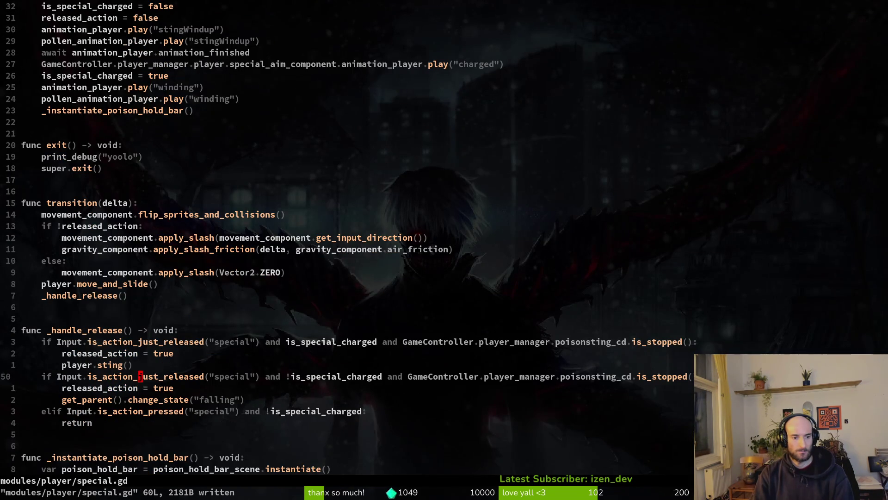
key(k)
key(k)
key(k)
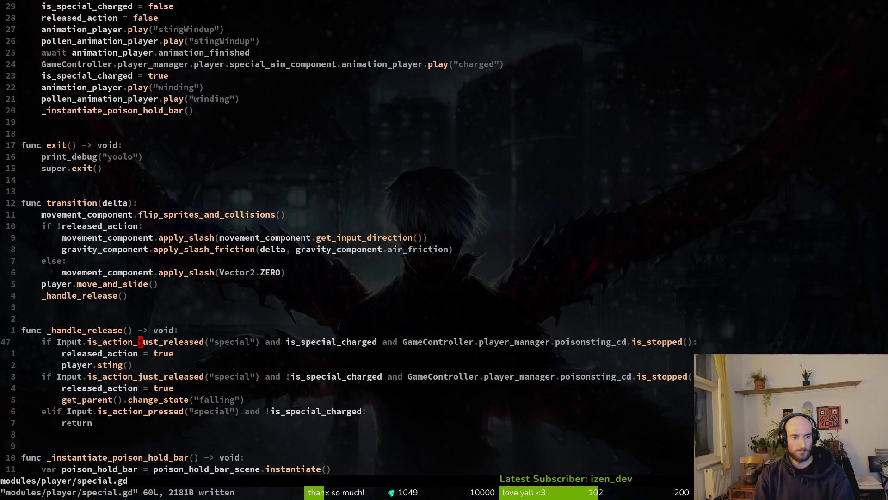
key(y)
key(i)
key(w)
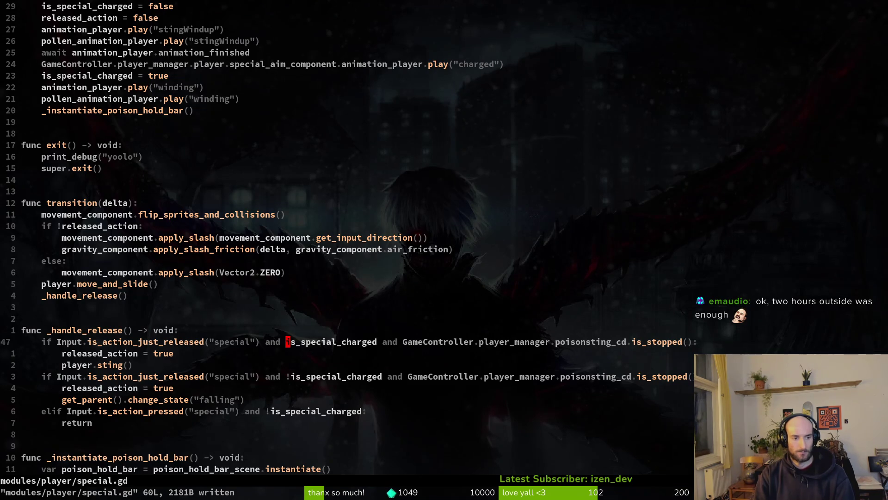
key(j)
key(j)
key(j)
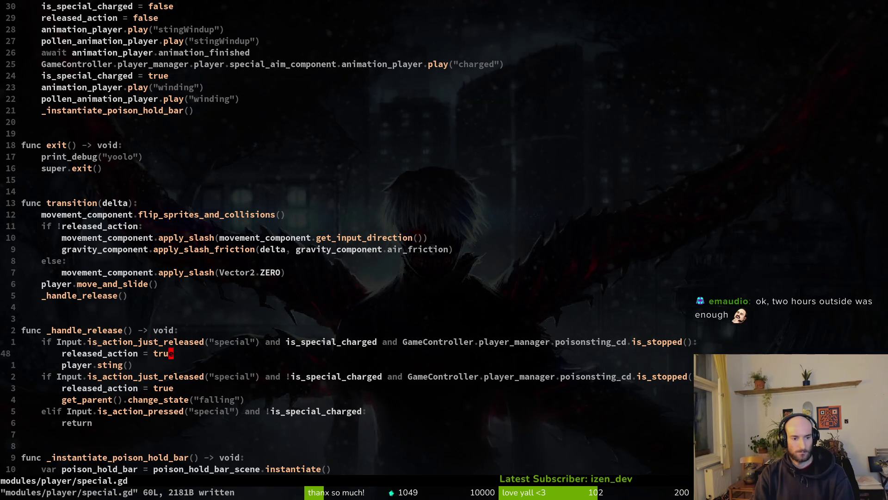
key(j)
key(j)
key(k)
key(k)
key(k)
key(k)
key(k)
key(k)
key(k)
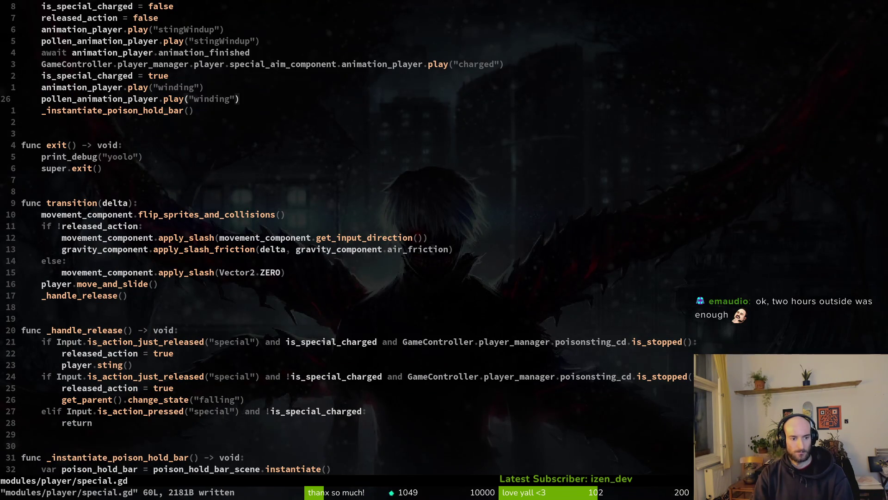
key(k)
key(k)
key(k)
key(k)
key(k)
key(k)
key(k)
key(j)
key(j)
key(j)
key(j)
key(j)
key(j)
key(j)
key(j)
key(k)
key(k)
key(k)
key(k)
key(k)
key(k)
key(j)
key(j)
key(j)
key(j)
text(j)
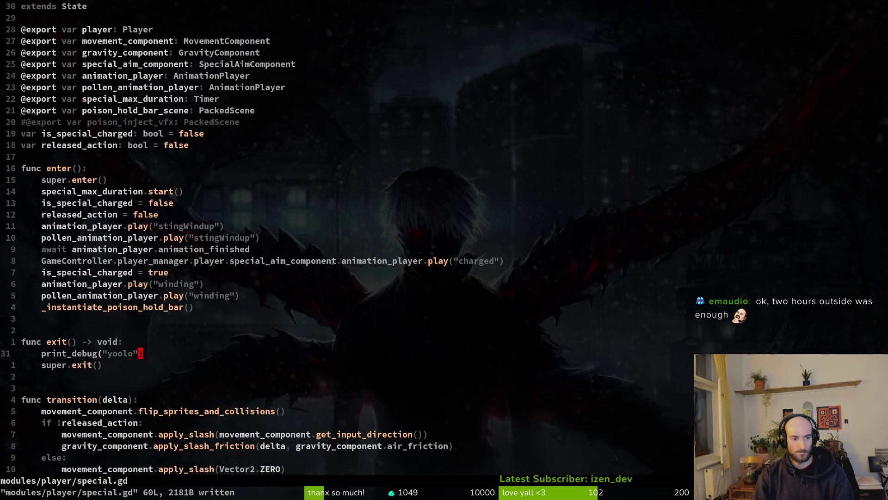
text(joprint_debug(speci)
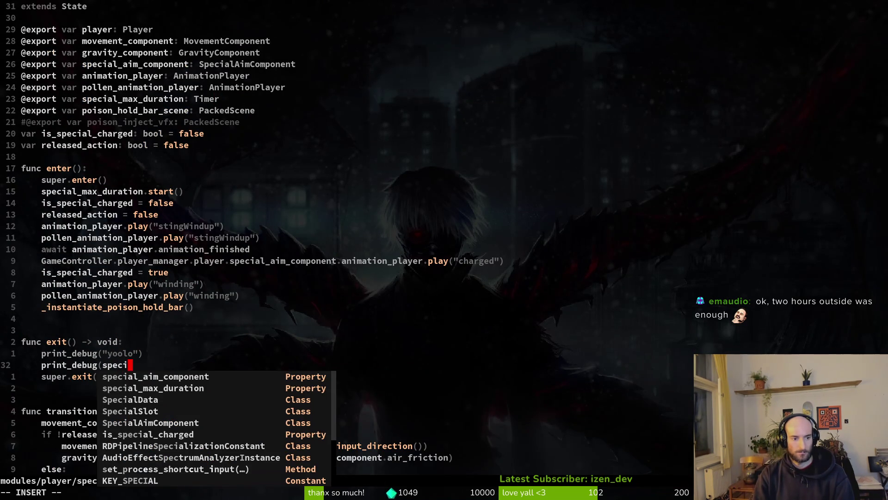
text(al)
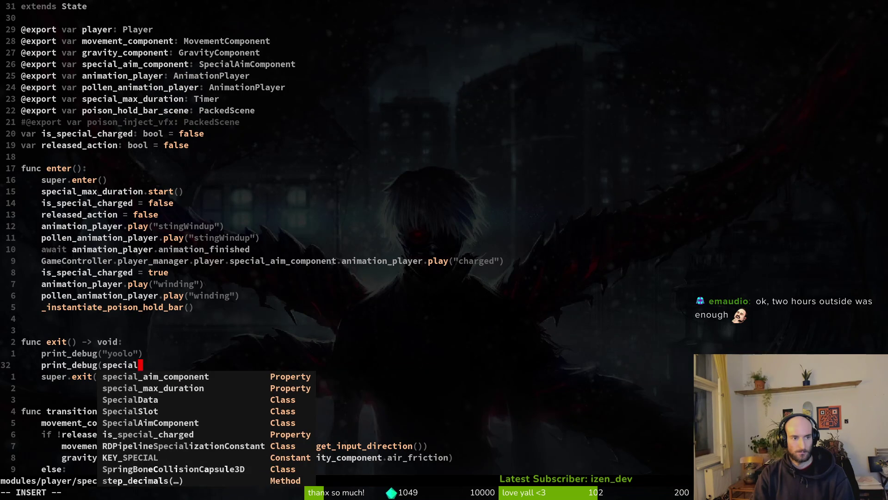
text(_is)
Delete the draft print_debug line, save, and yank the is_special_charged reset line
key(Escape)
key(d)
key(d)
text(:w)
key(Return)
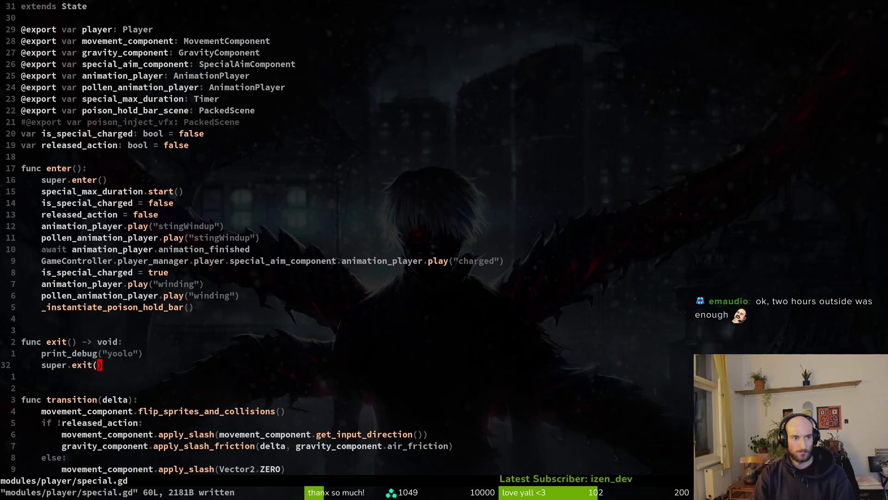
key(1)
key(4)
key(k)
key(shift+v)
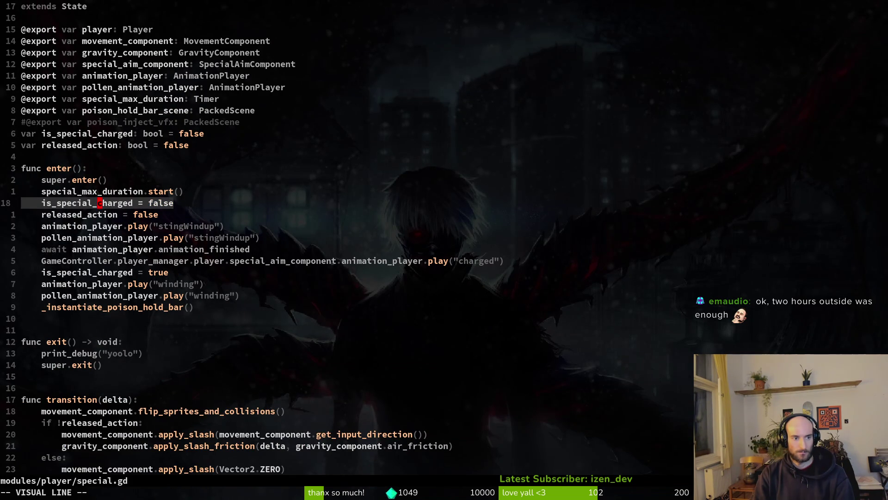
key(Escape)
Paste the is_special_charged reset above super.enter() and delete the old duplicate
key(shift+v)
key(Escape)
key(j)
key(j)
key(j)
key(j)
key(k)
key(k)
key(k)
key(k)
key(k)
key(k)
key(shift+p)
key(j)
key(j)
key(j)
key(d)
key(d)
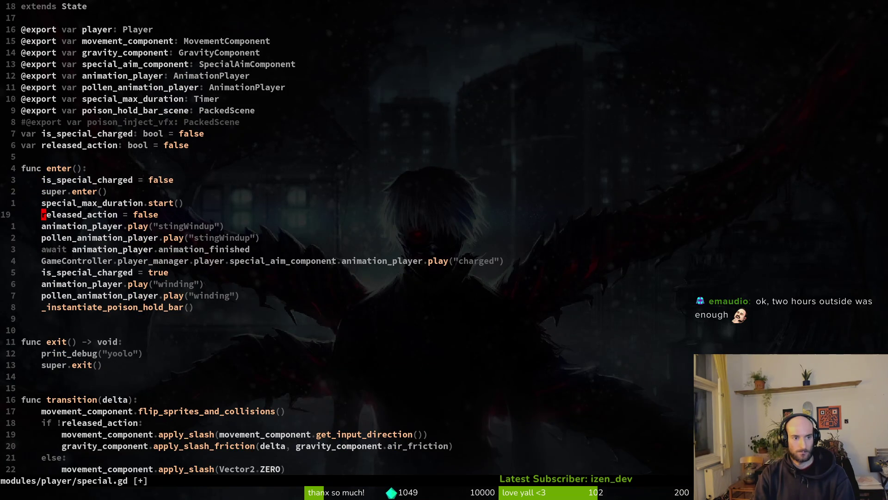
text(:w)
key(Return)
Move the released_action reset above super.enter() too, then switch to Godot
key(shift+v)
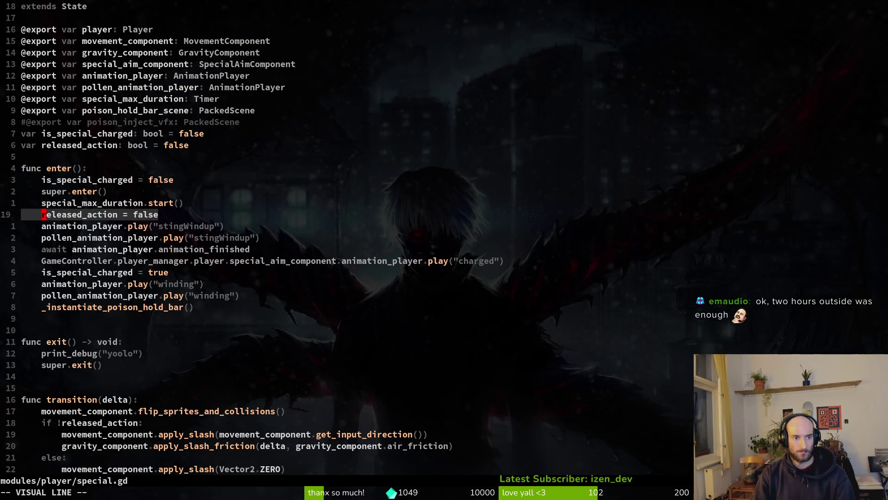
key(d)
key(k)
key(k)
key(shift+p)
text(:w)
key(Return)
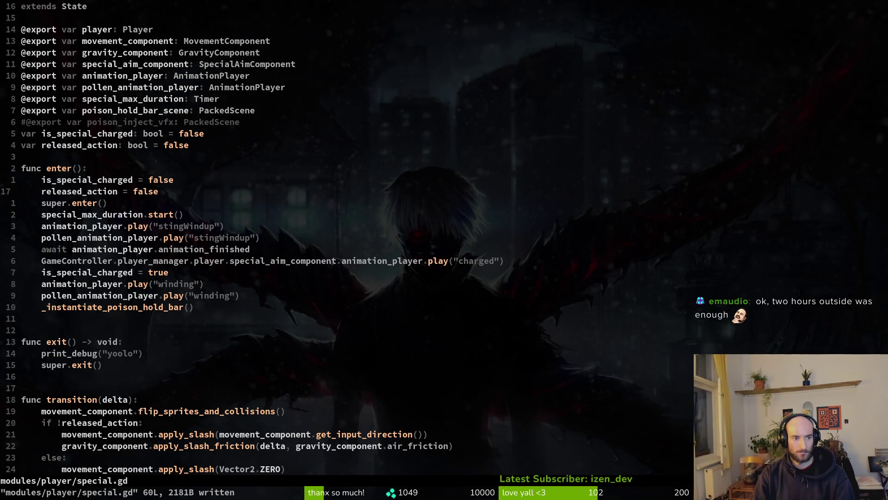
key(alt+Tab)
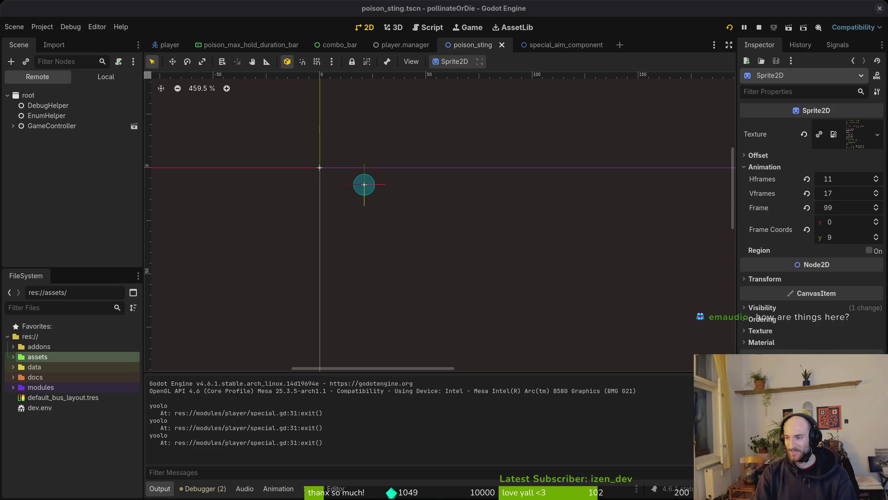
Run the game, jump and try the special move, then return to special.gd's transition function
key(F5)
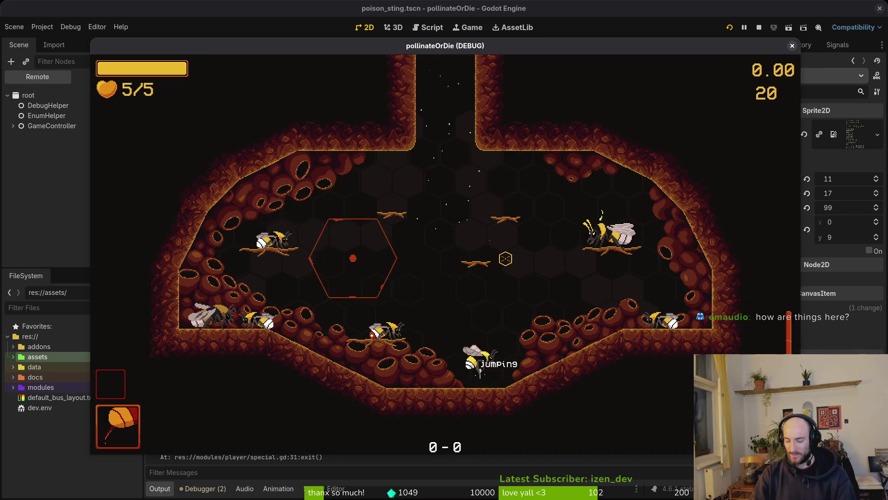
key(d)
key(space)
key(space)
key(space)
key(a)
key(d)
key(alt+Tab)
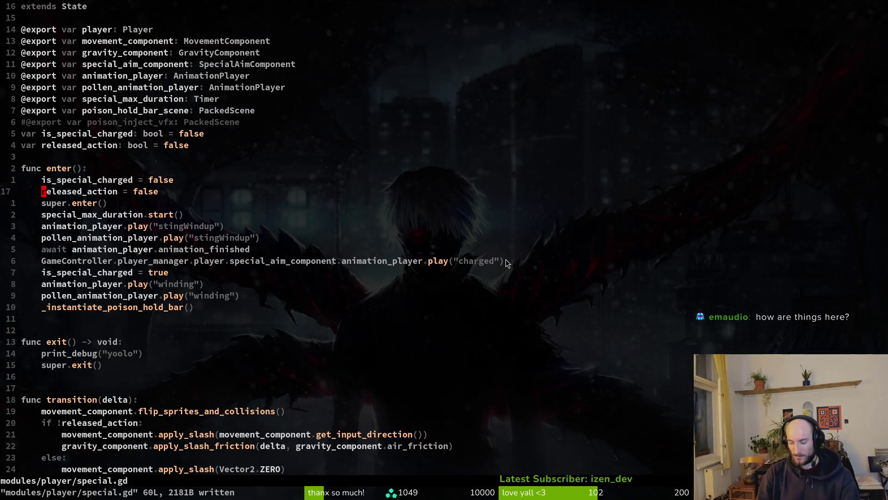
key(ctrl+d)
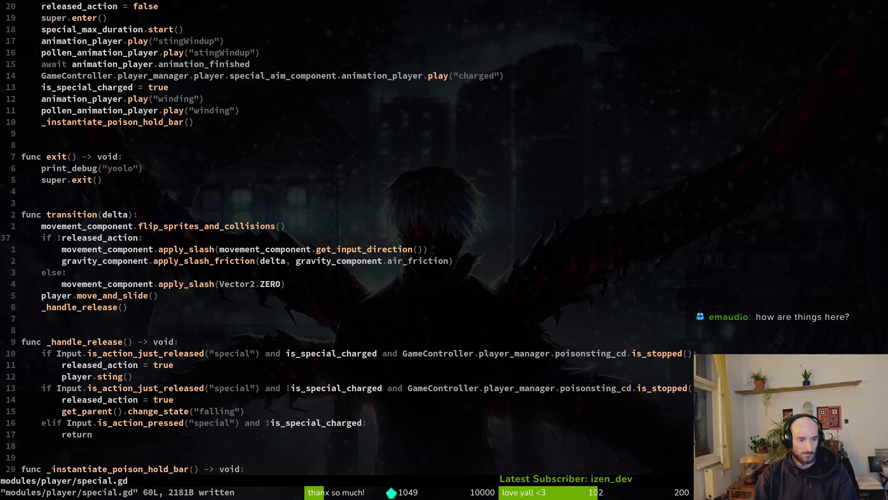
Jump from the release handling to sting() in player.gd and run the game again
key(Return)
key(Return)
key(Return)
key(Return)
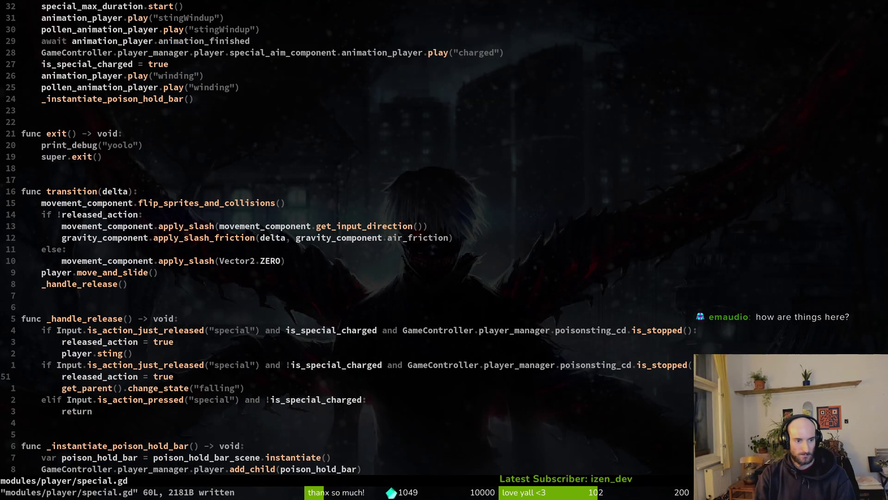
key(ctrl+o)
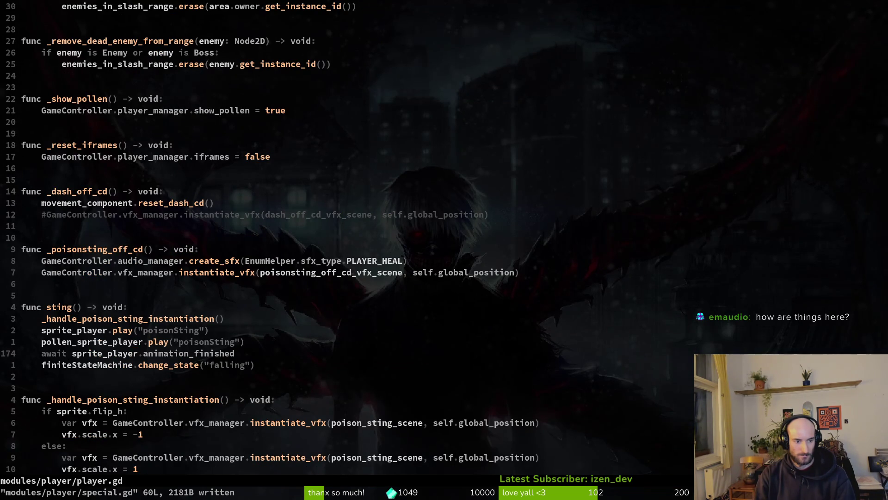
key(F5)
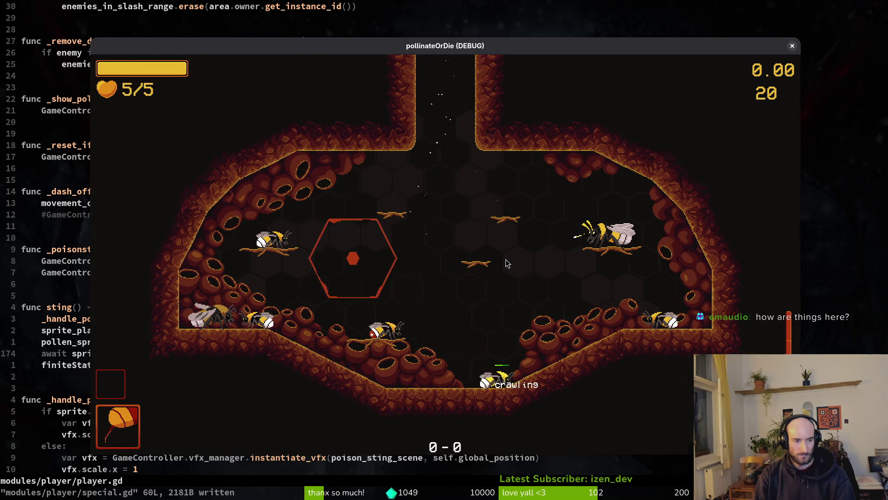
Glance over the poisonSting lines in sting(), then bring the running game forward
key(Escape)
key(k)
key(k)
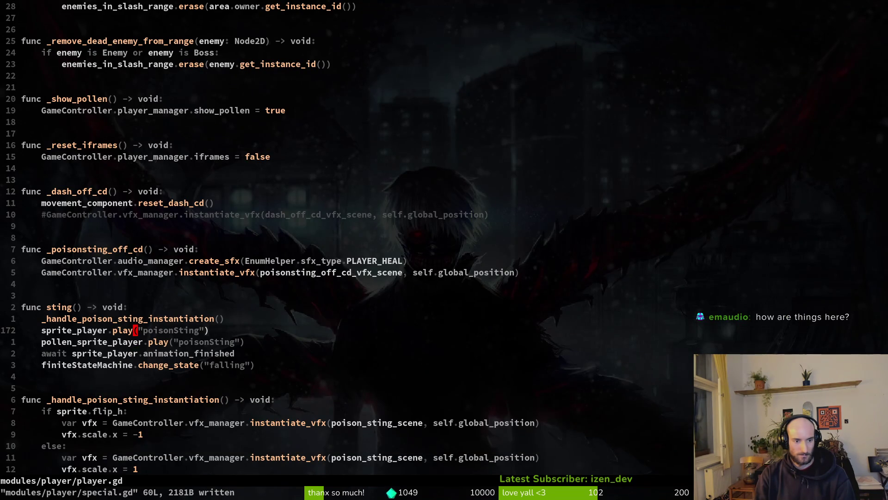
key(j)
key(j)
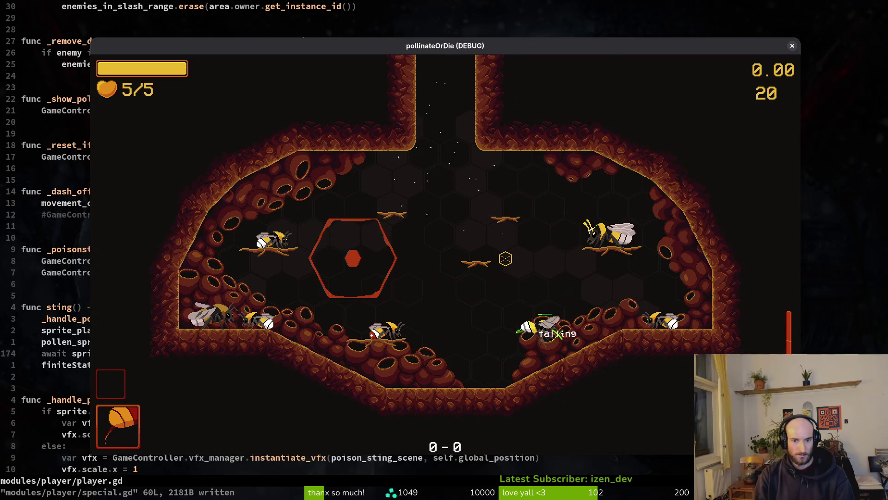
key(alt+Tab)
Charge and release the special with the mouse, watching the bar, then close the game
click(507, 259)
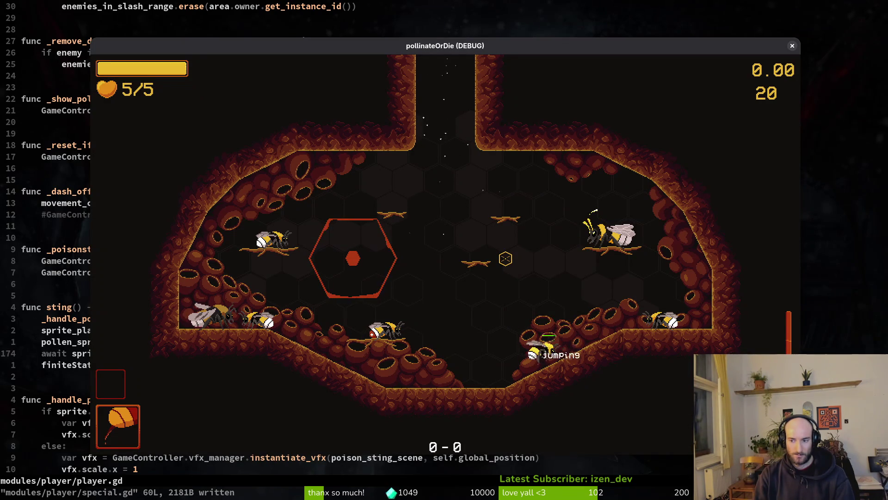
click(506, 259)
click(505, 259)
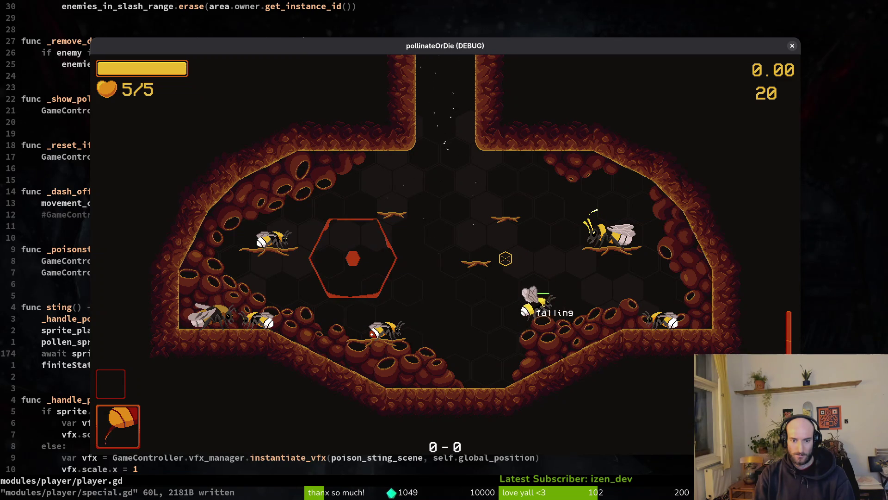
right_click(506, 258)
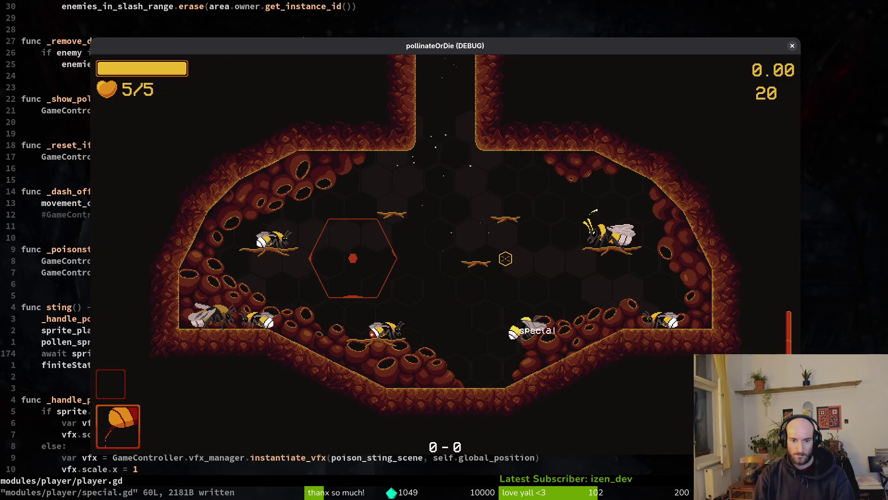
key(Escape)
key(ctrl+u)
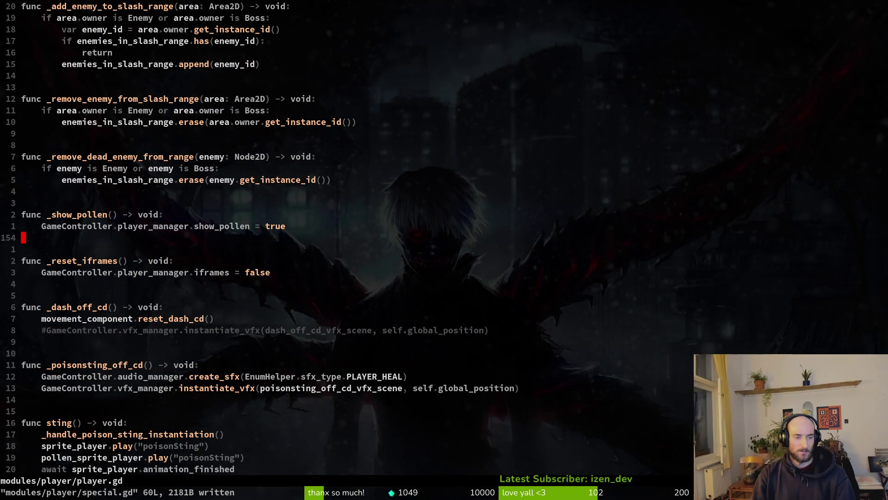
Flip between special.gd's released_action lines and player.gd with Ctrl+6
key(ctrl+6)
key(k)
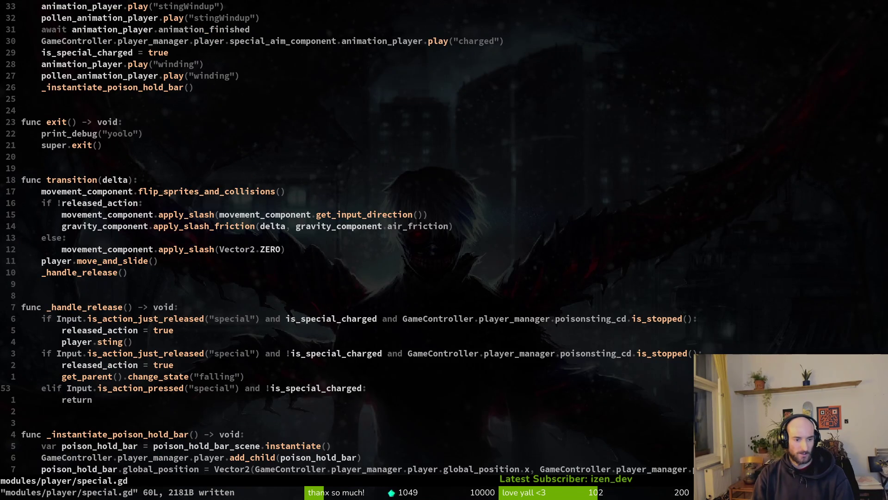
key(k)
key(k)
key(ctrl+6)
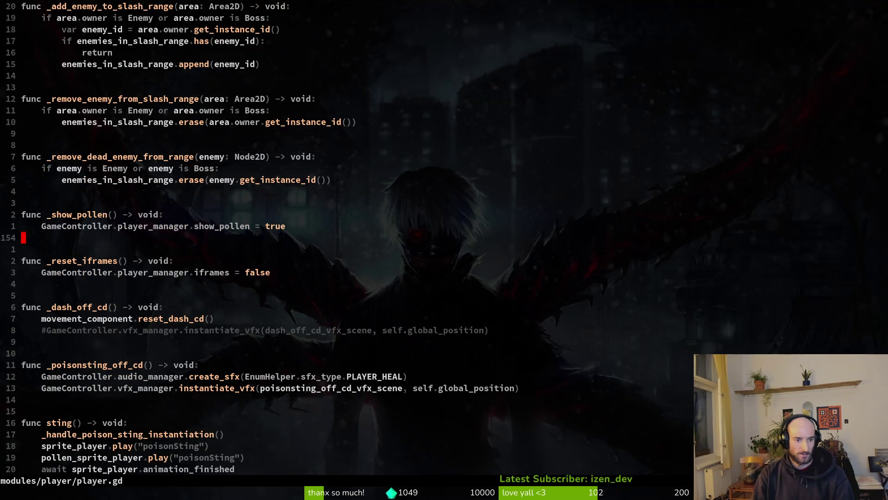
key(ctrl+6)
key(ctrl+6)
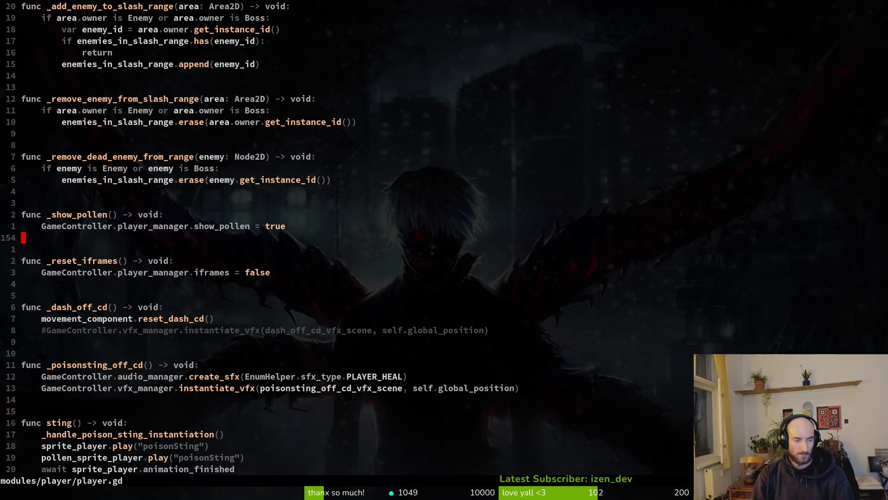
key(ctrl+6)
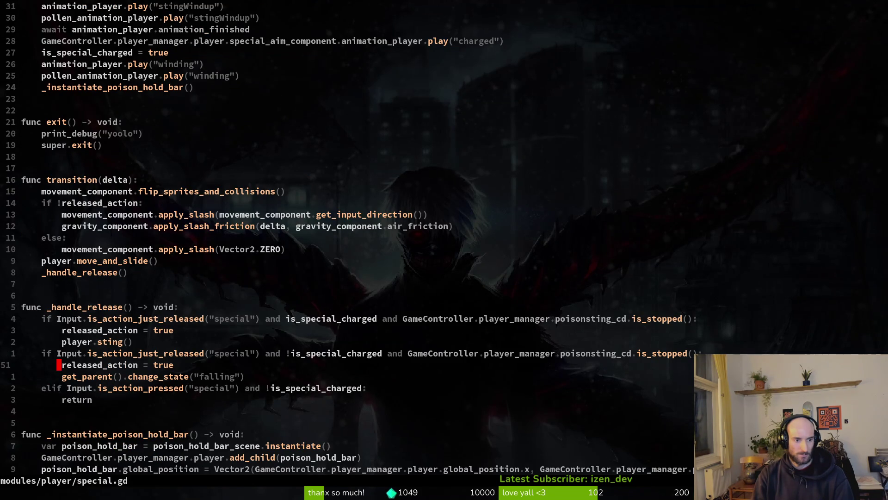
key(ctrl+6)
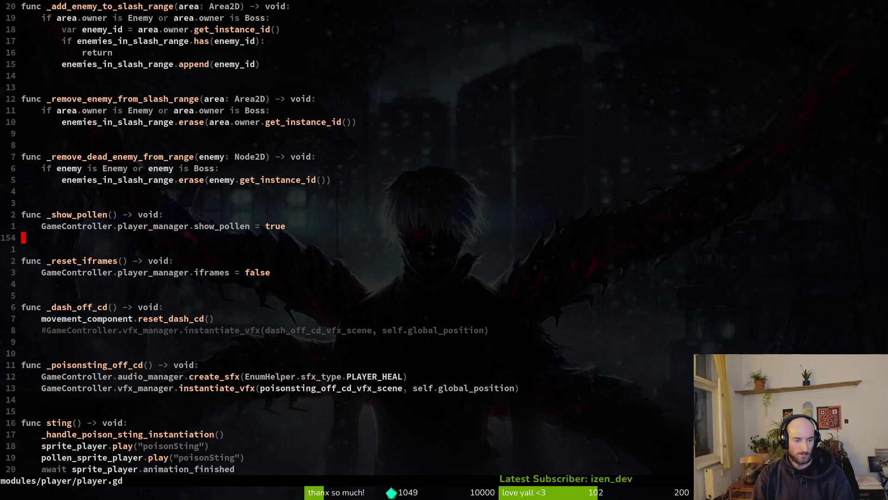
Review the poisonSting animation, instantiation and await lines in sting()
key(ctrl+d)
key(j)
key(k)
key(k)
key(k)
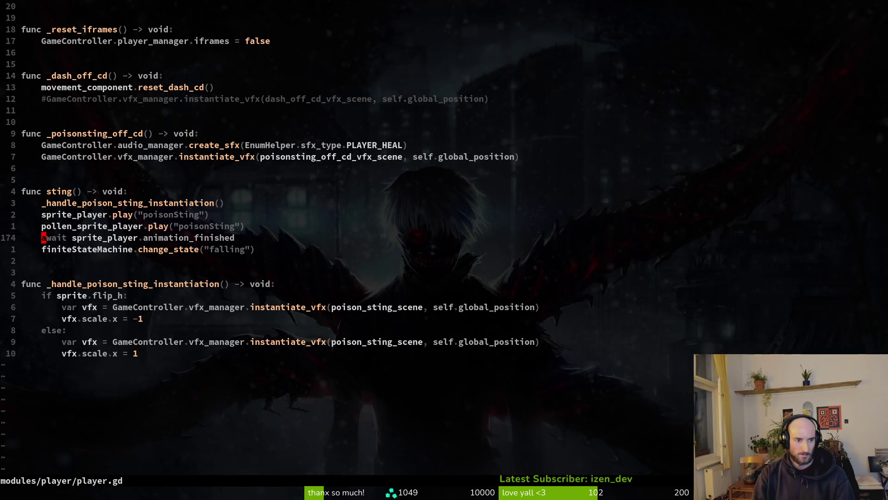
key(j)
key(k)
key(k)
key(shift+v)
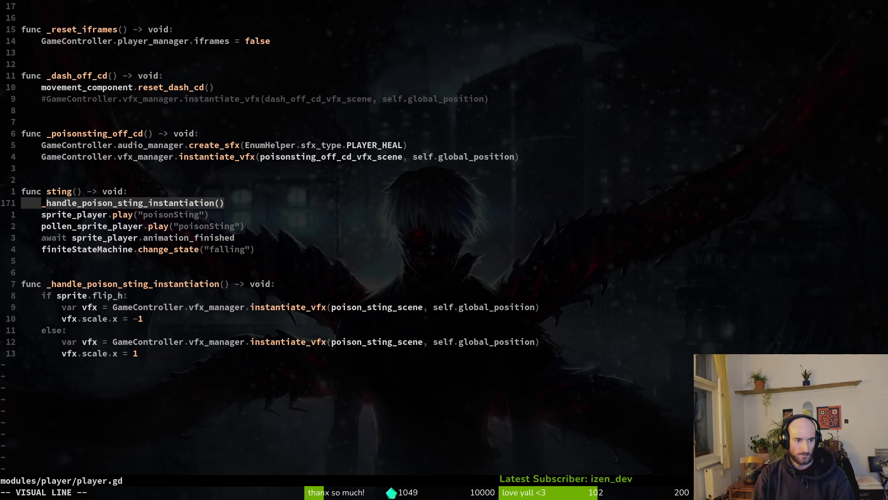
key(y)
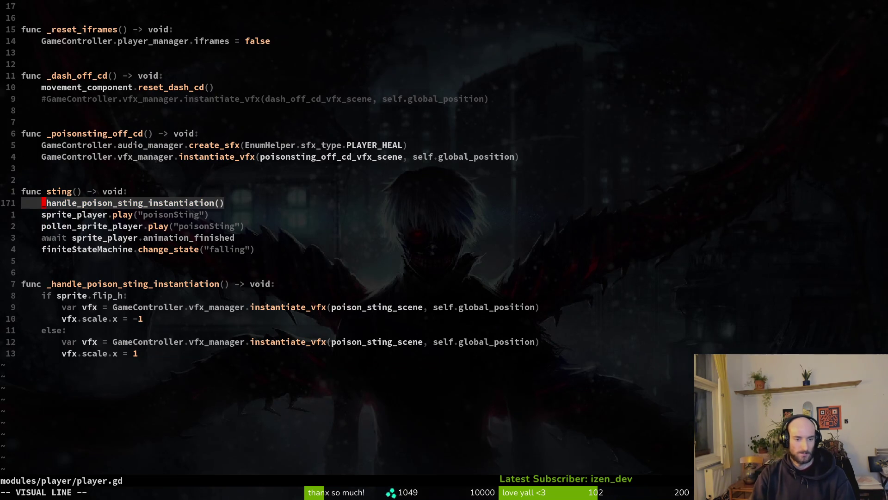
key(j)
key(j)
key(j)
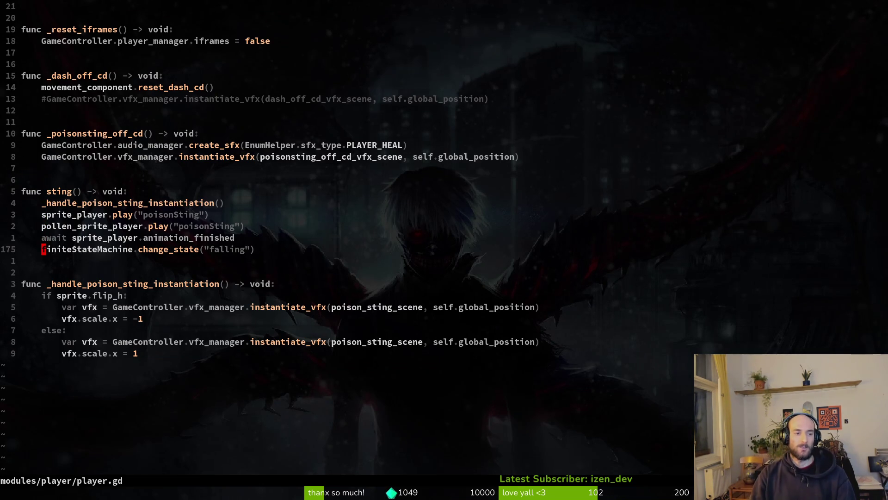
key(k)
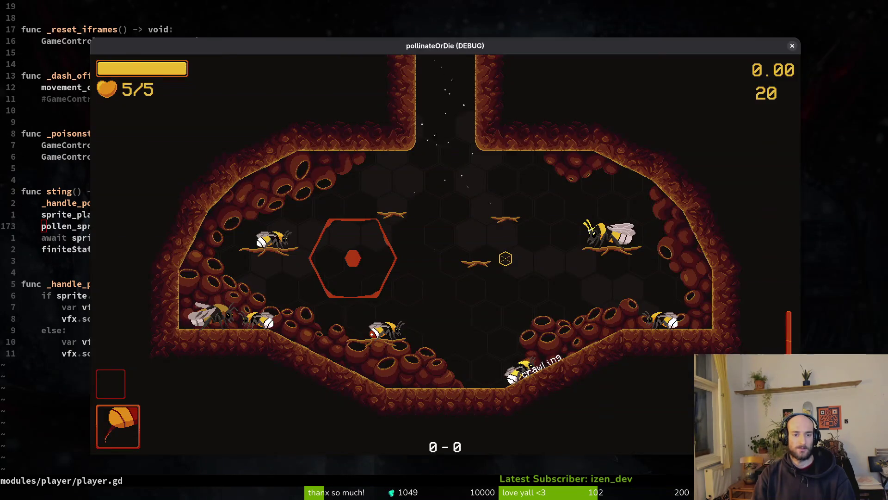
Run the game and repeatedly jump into the special hover from the hive floor
key(Escape)
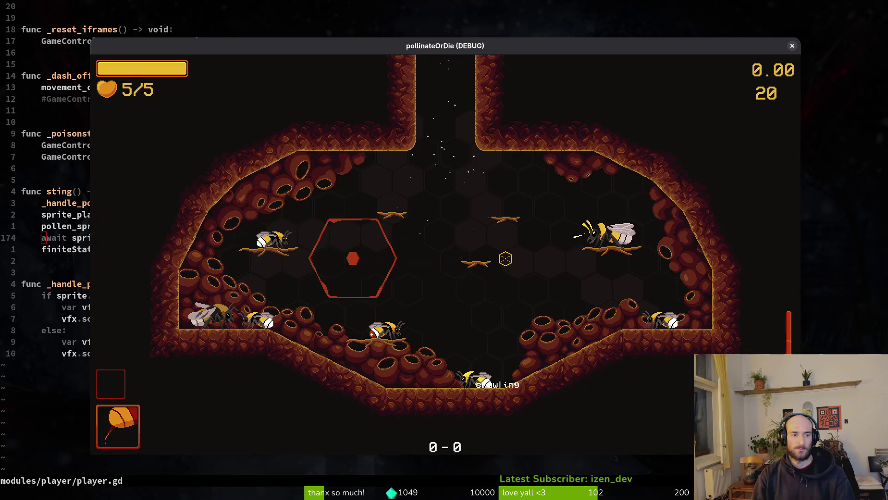
key(space)
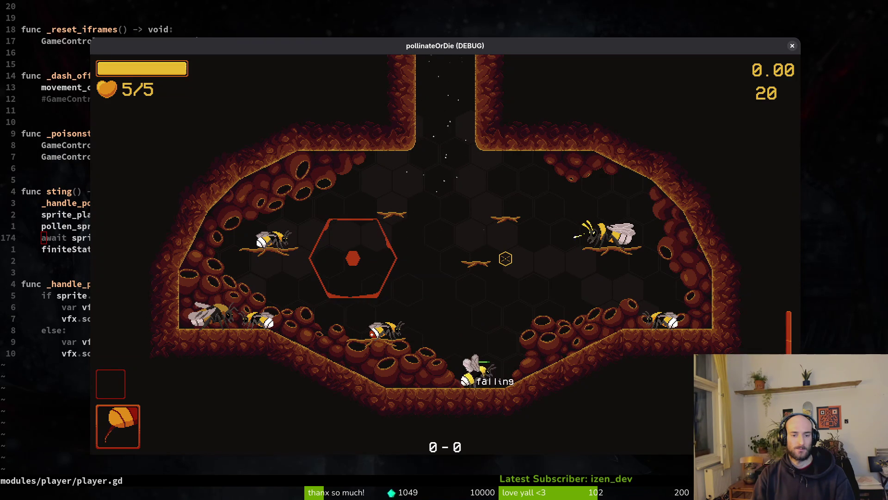
key(space)
key(space)
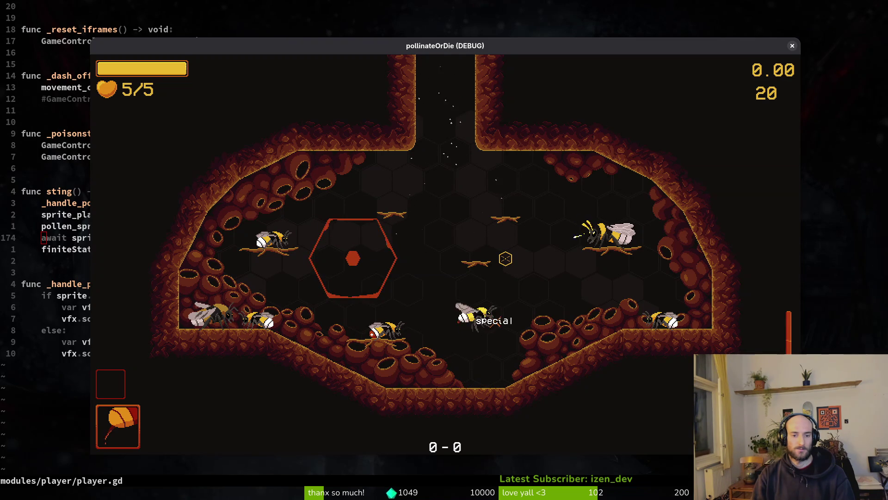
key(space)
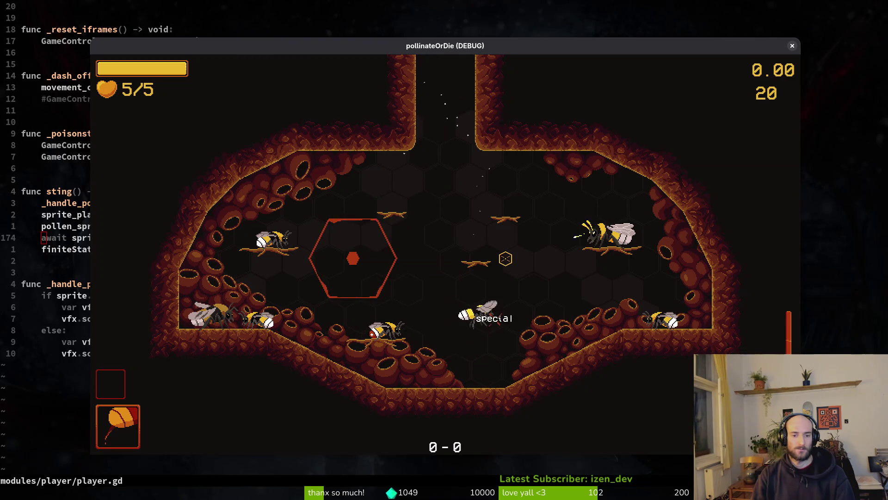
key(space)
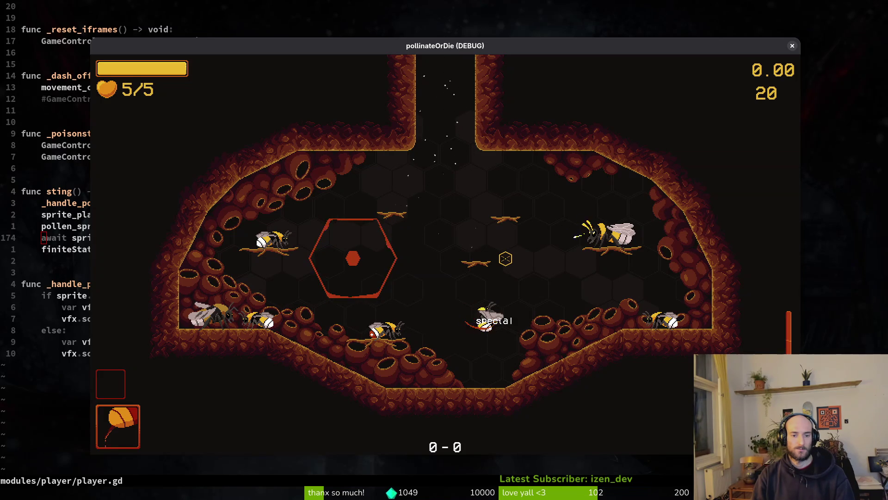
key(space)
key(space)
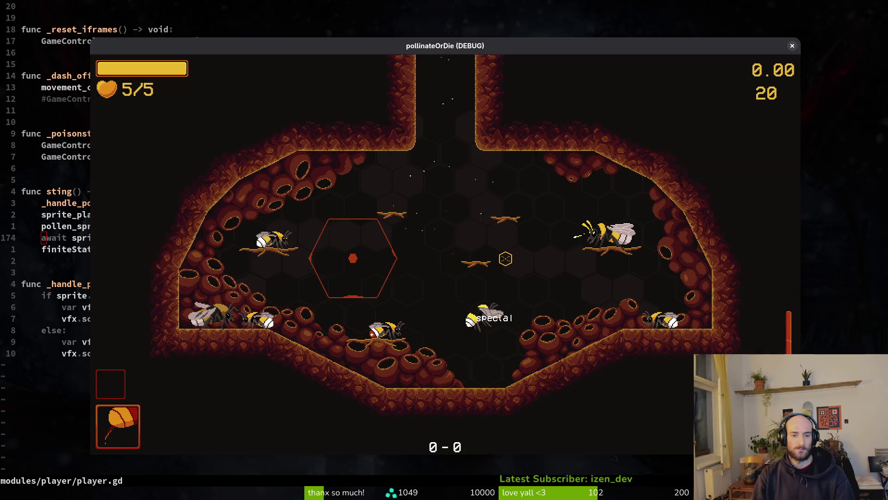
key(space)
key(space)
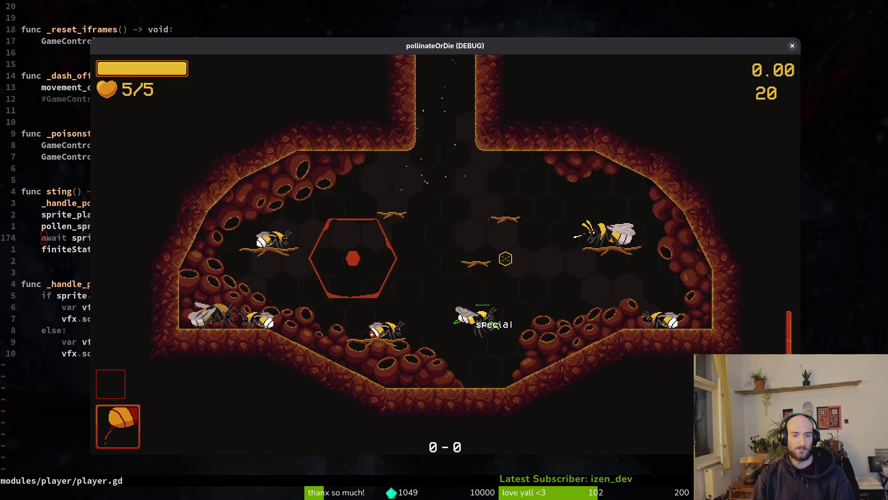
key(space)
key(space)
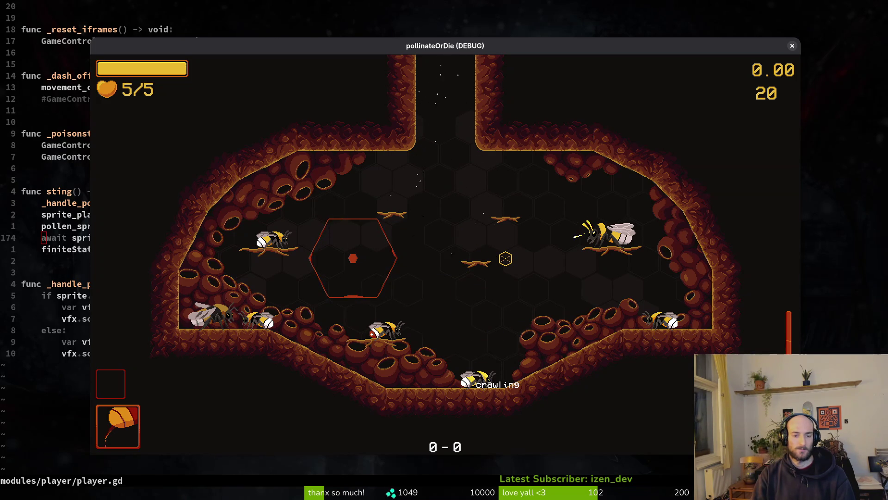
key(space)
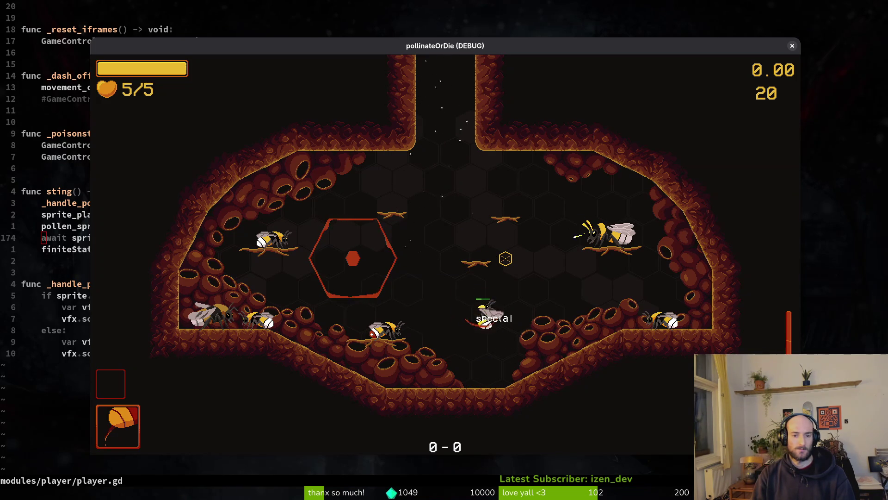
key(space)
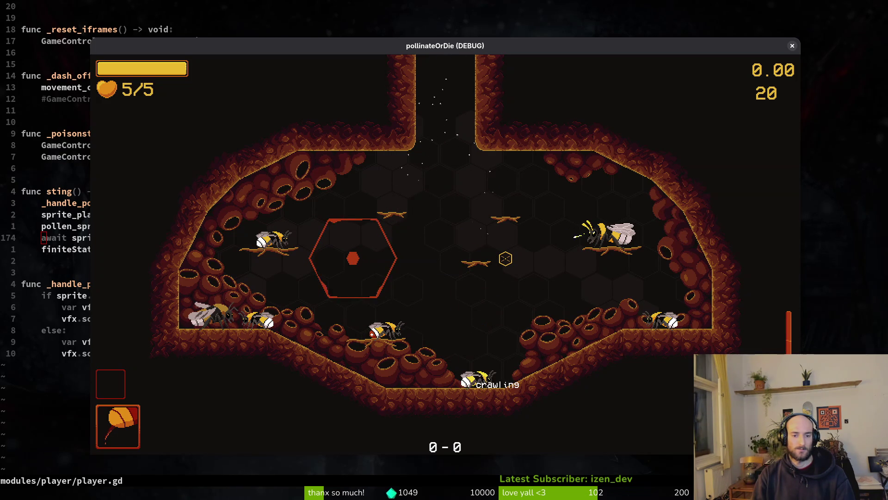
key(space)
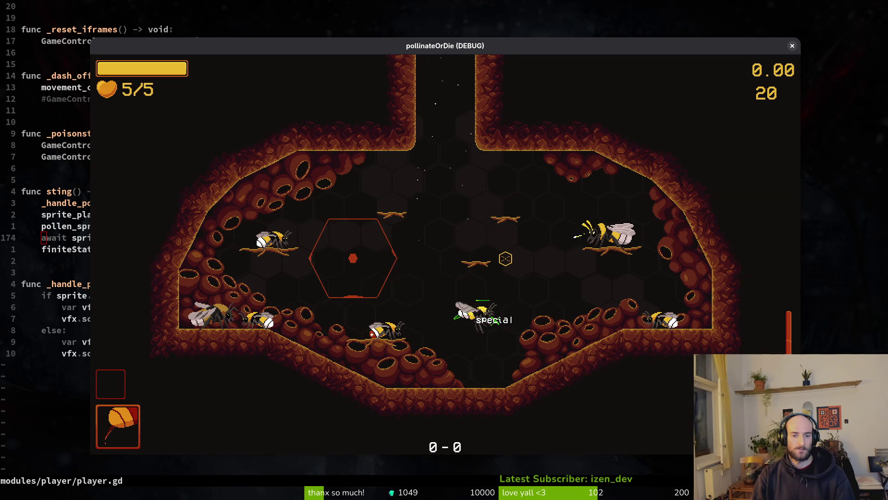
key(space)
key(shift)
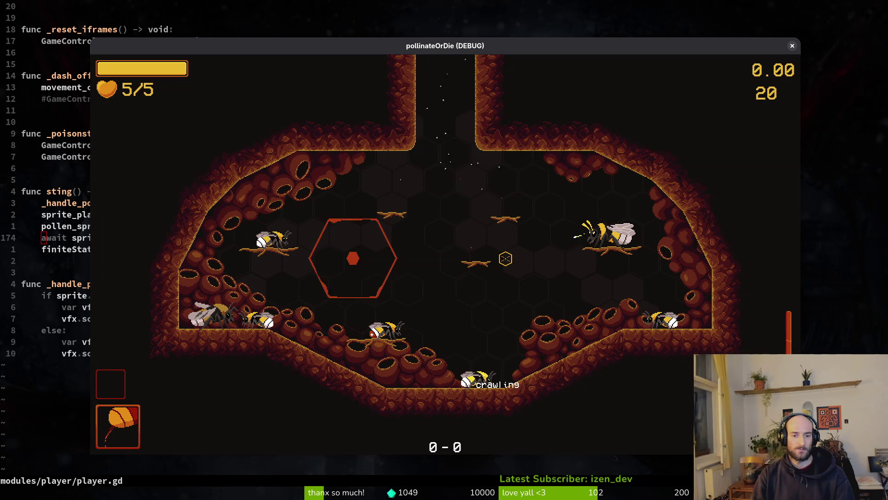
key(space)
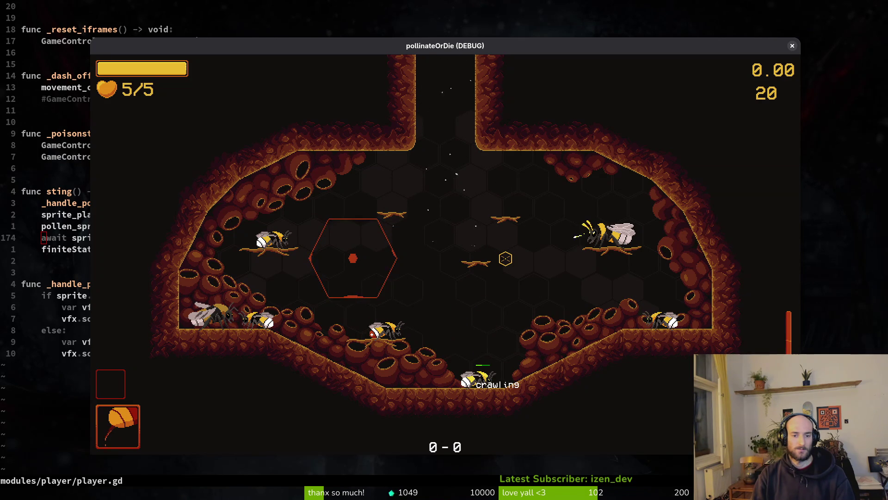
Keep re-triggering the special hold to watch the green bar, then close the game
key(space)
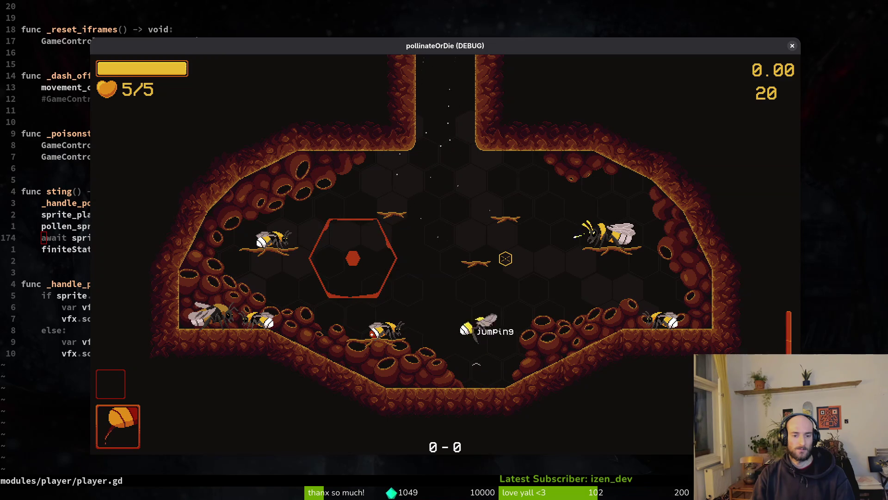
key(space)
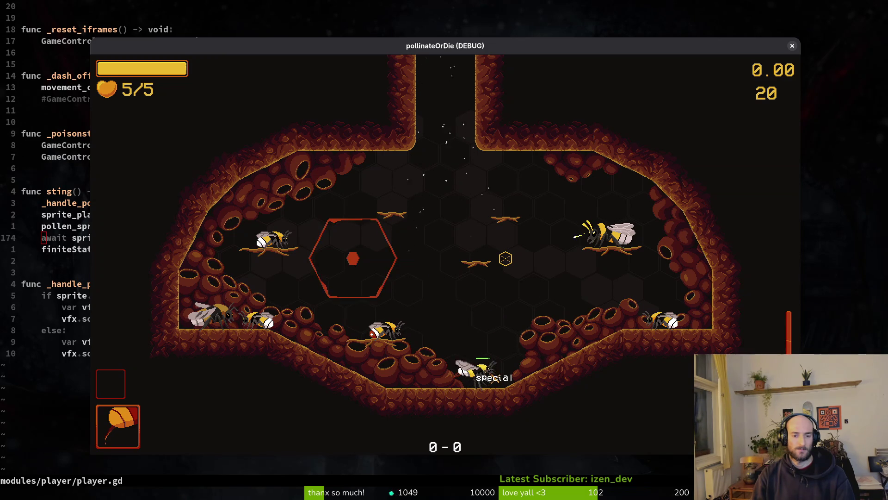
key(space)
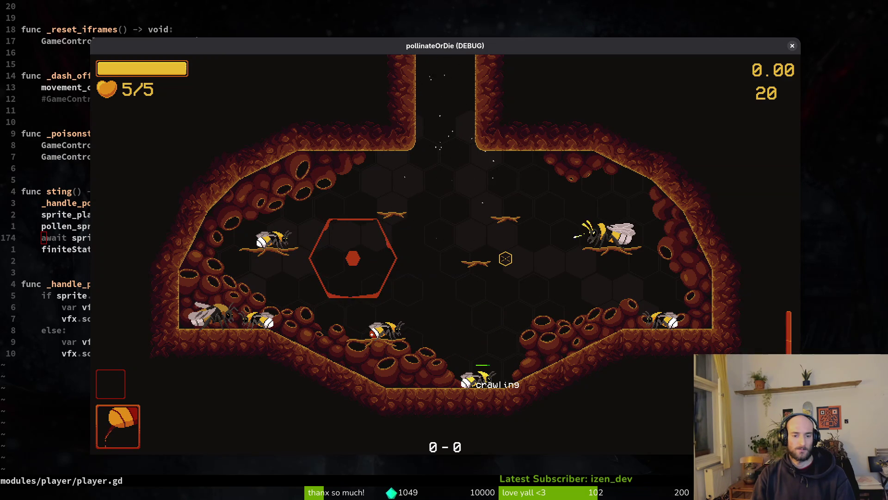
key(space)
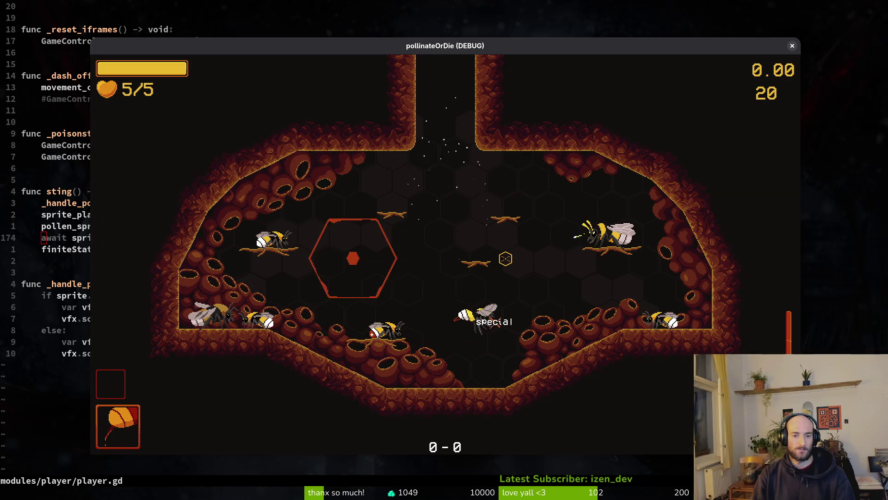
key(space)
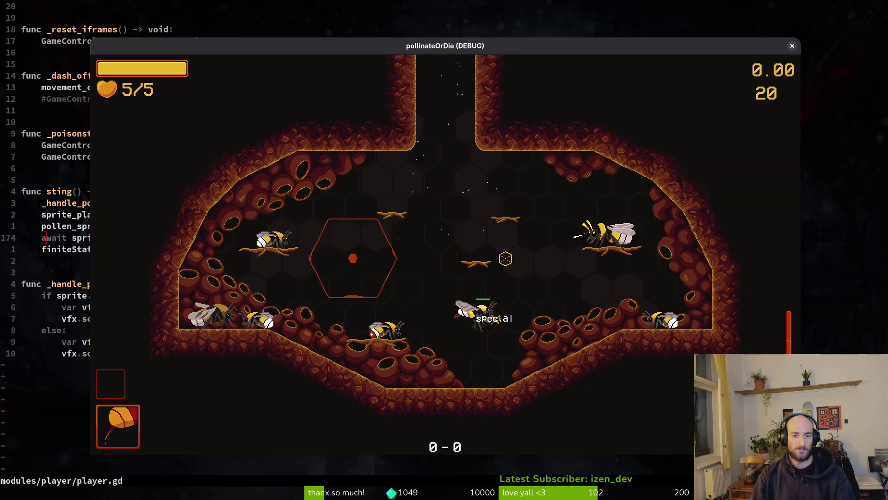
key(space)
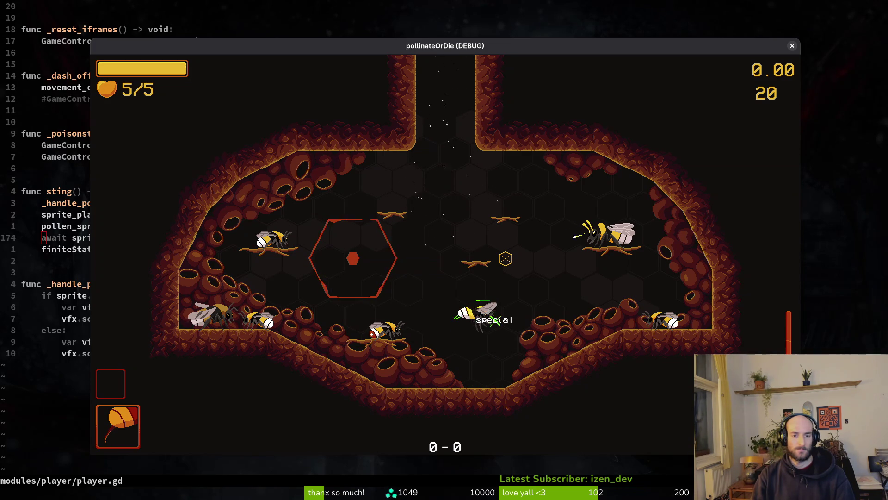
key(space)
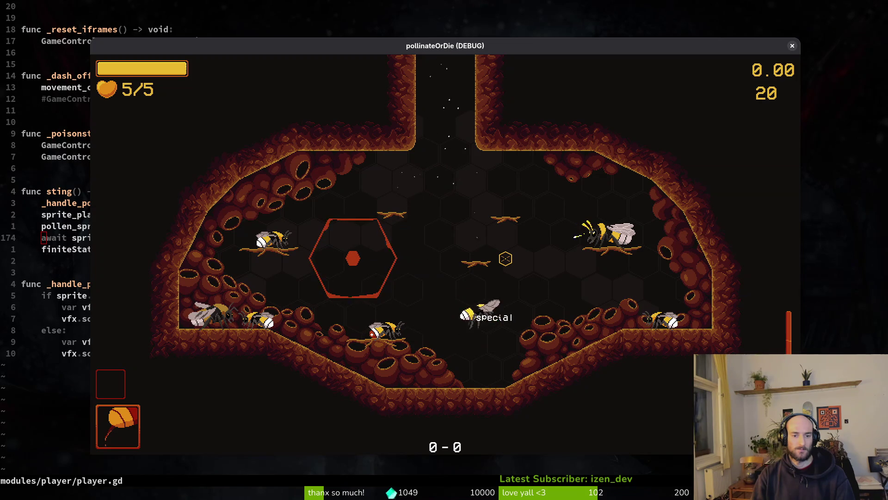
key(space)
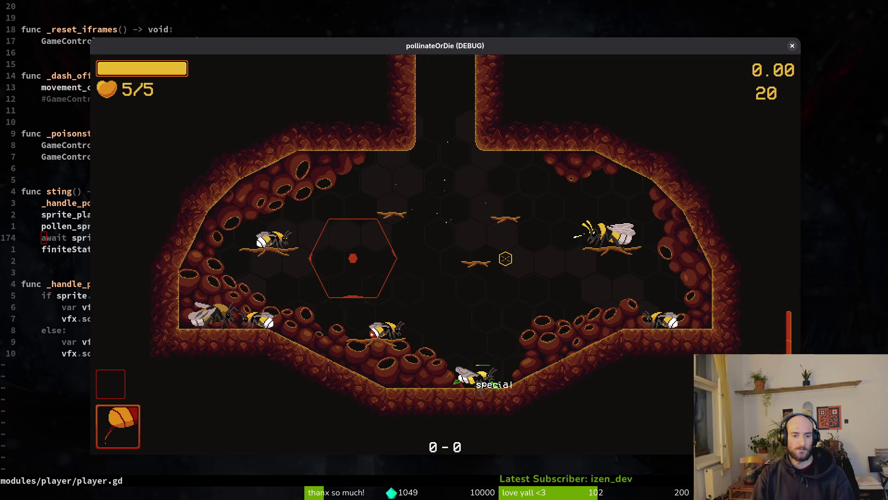
key(Right)
key(Left)
key(space)
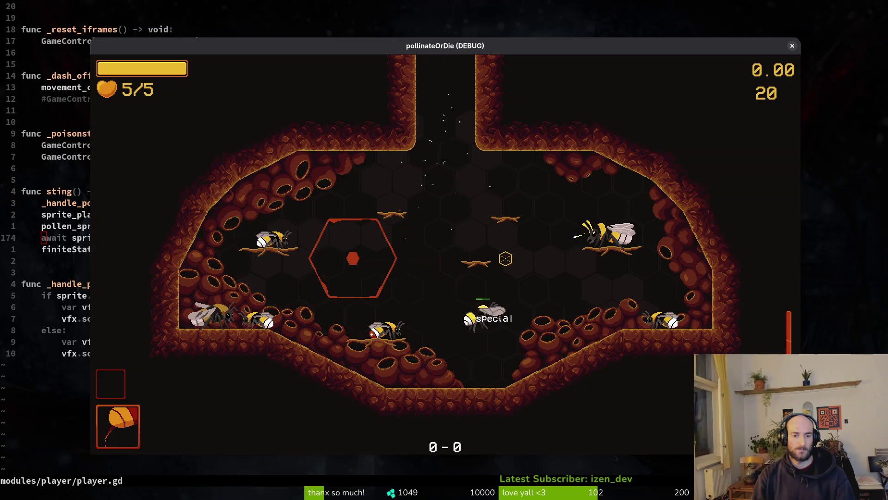
key(space)
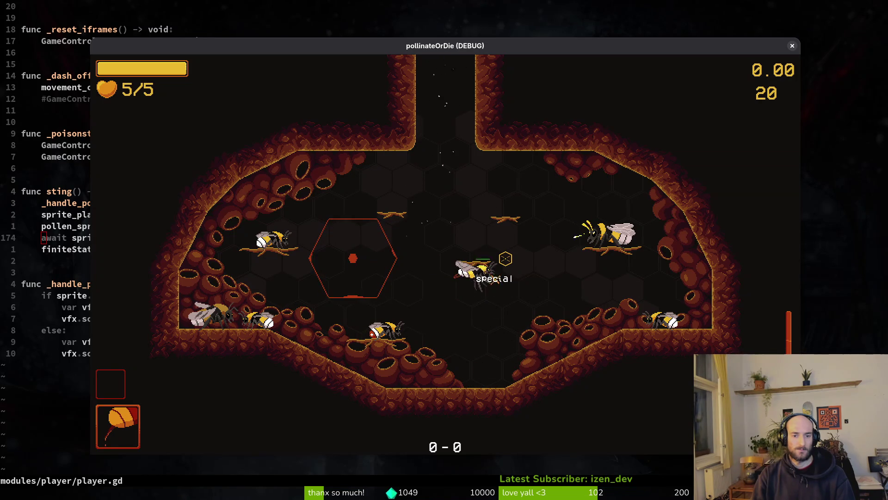
key(space)
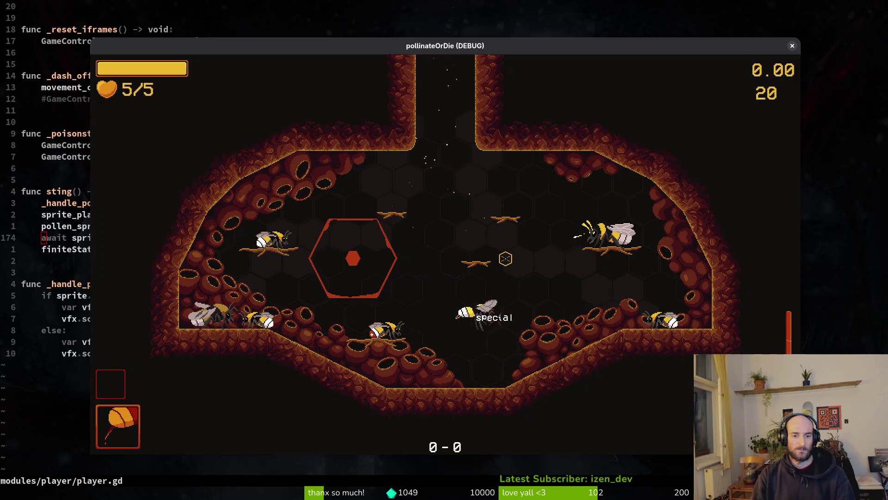
key(space)
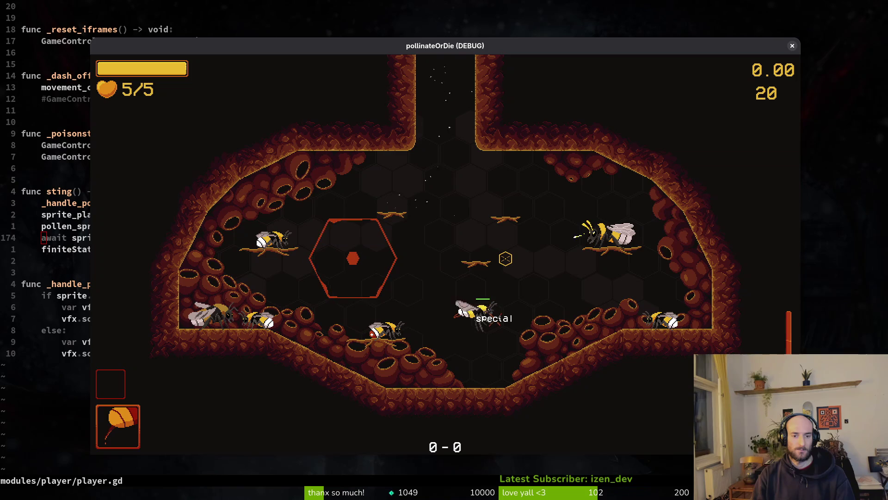
key(space)
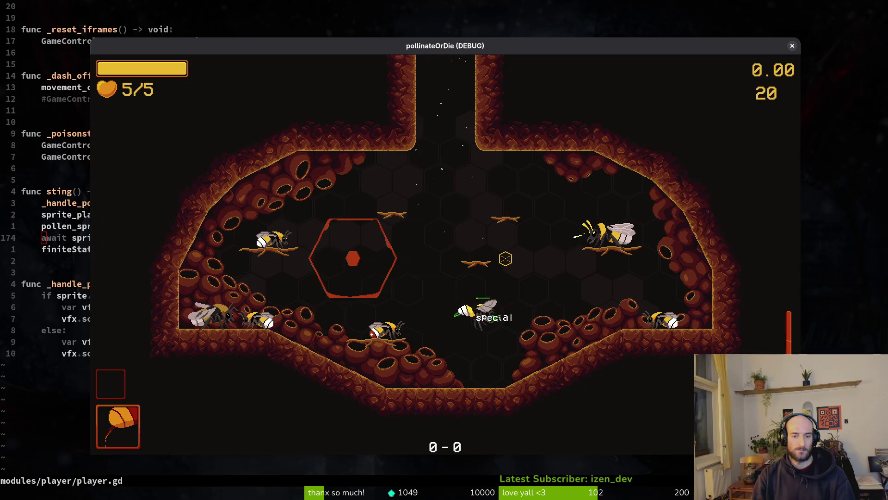
key(space)
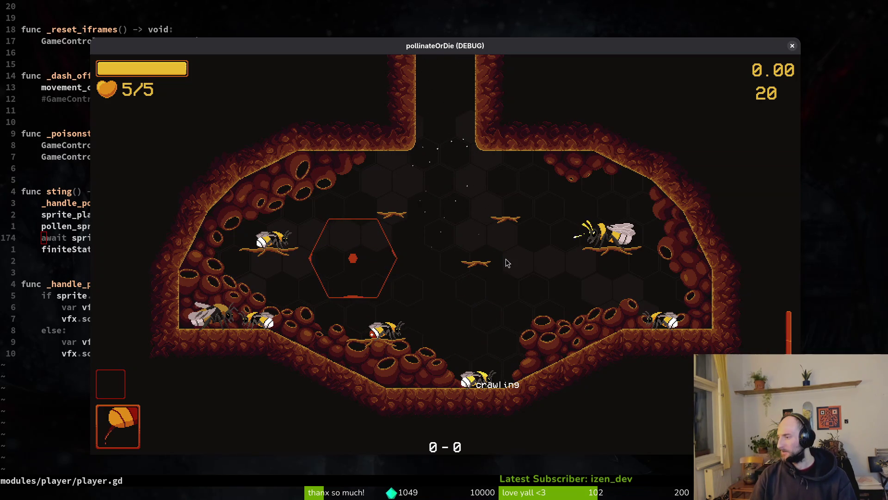
key(Escape)
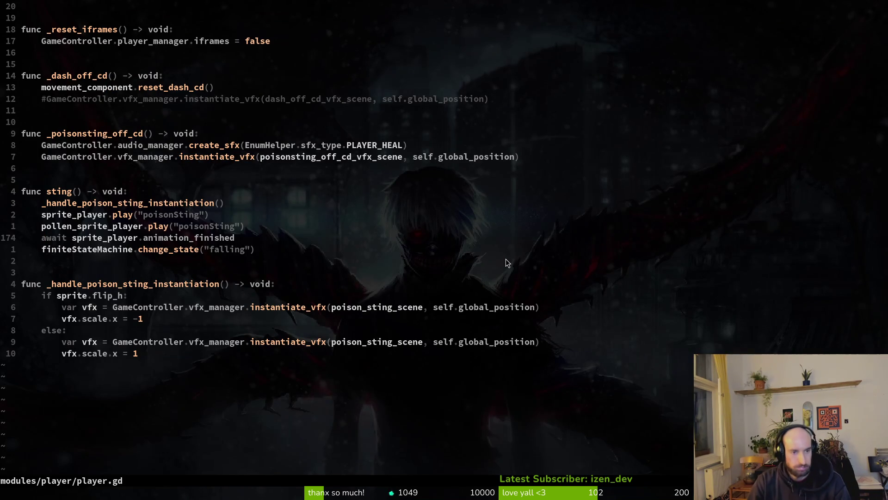
Review the sting function and find its '.sting(' call in special.gd via project grep, then return to player.gd
key(k)
key(j)
key(j)
key(k)
key(k)
key(k)
key(k)
key(k)
text(.sting()
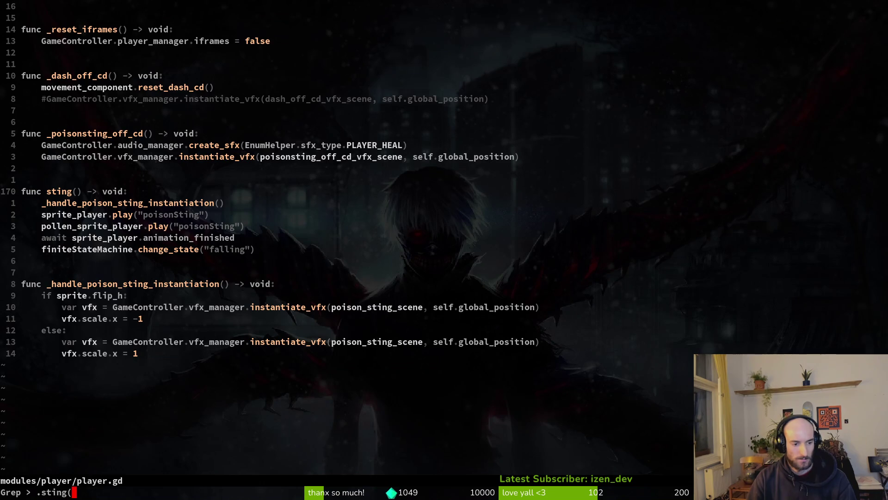
key(Return)
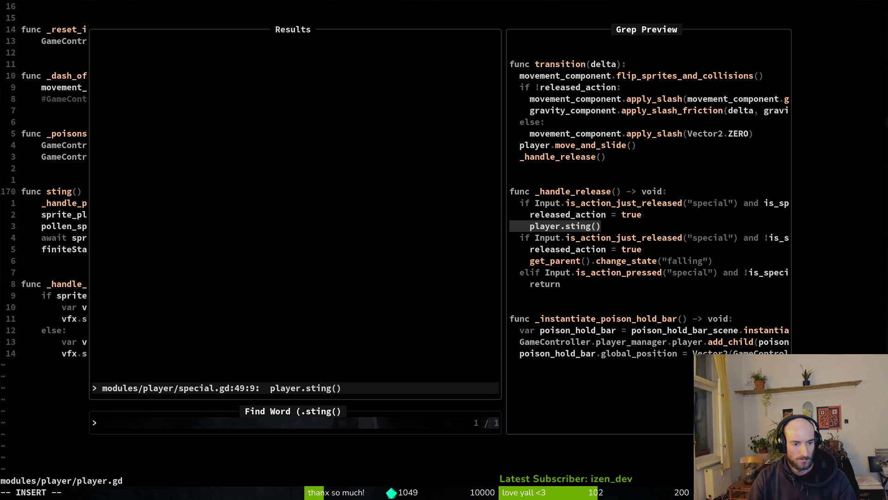
key(Return)
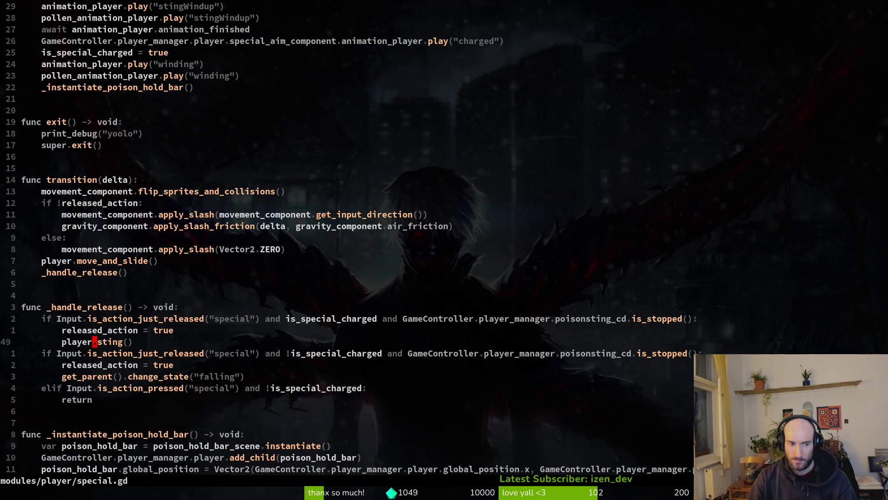
key(ctrl+o)
key(ctrl+u)
key(ctrl+u)
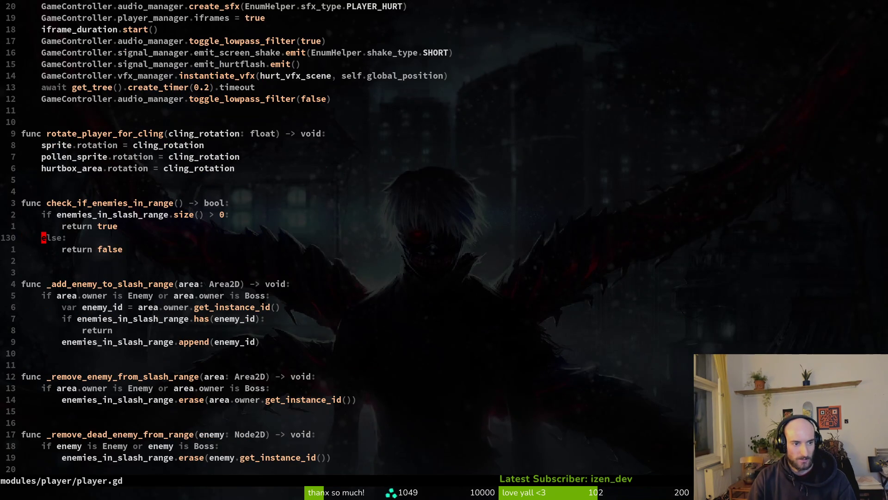
key(ctrl+u)
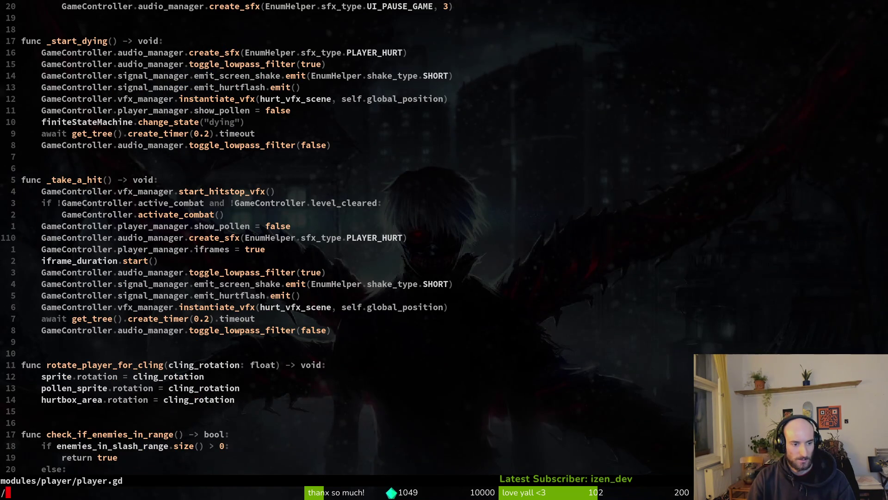
text(sting)
Locate the connect(sting) line for the special hold timeout in _ready and save player.gd
key(ctrl+t)
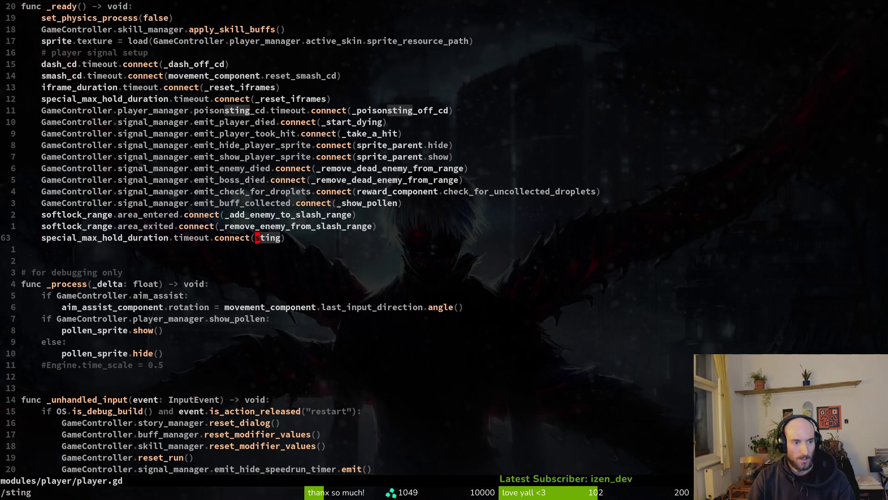
key(Return)
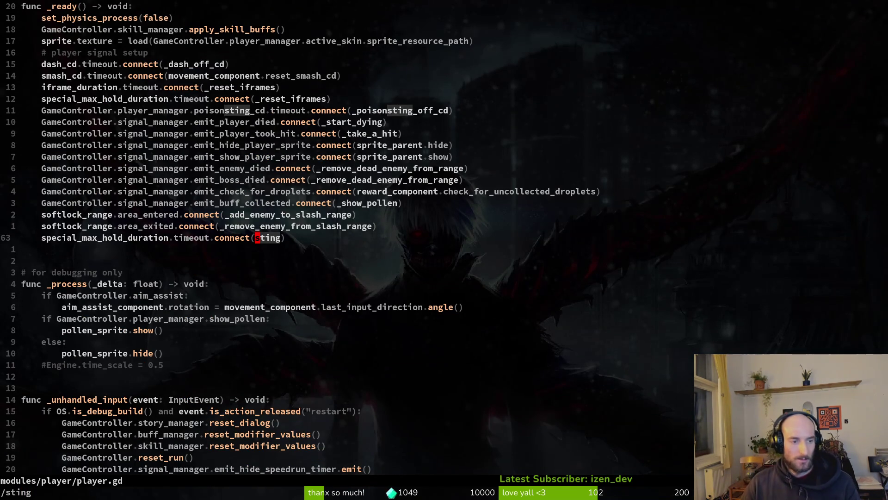
key(shift+v)
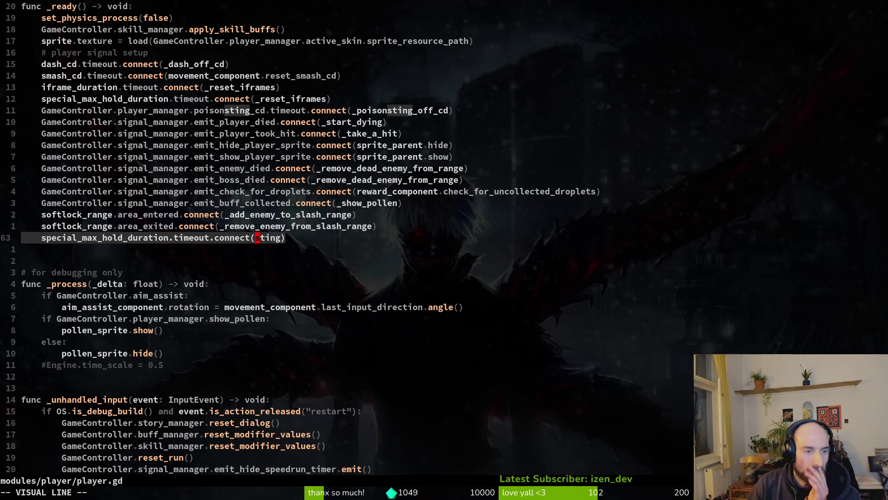
key(h)
key(h)
key(h)
key(h)
key(h)
key(h)
key(h)
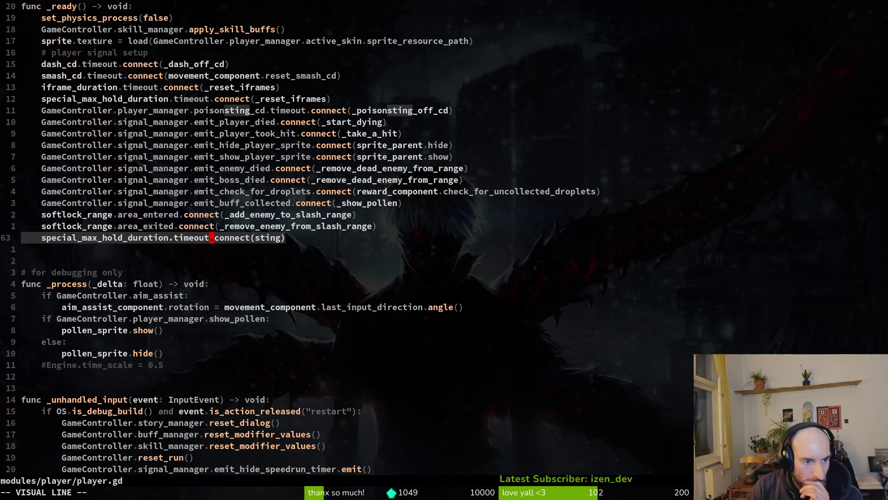
key(h)
key(h)
key(h)
key(Escape)
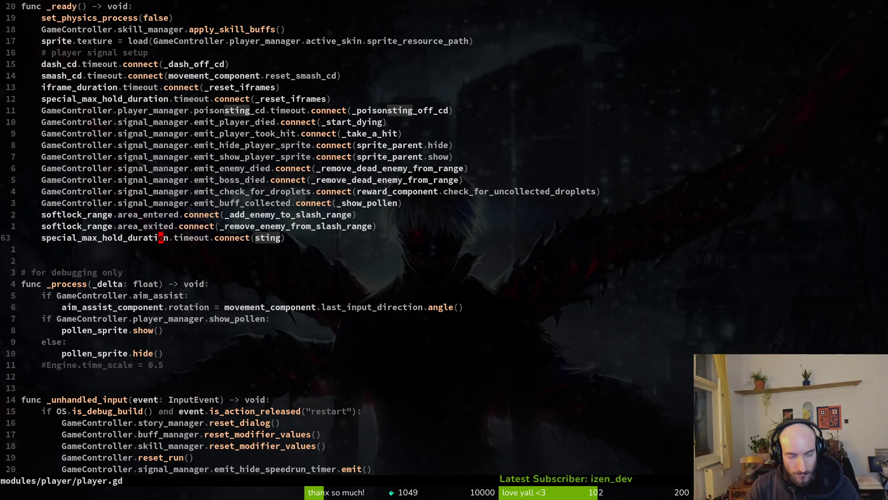
text(:w)
key(Return)
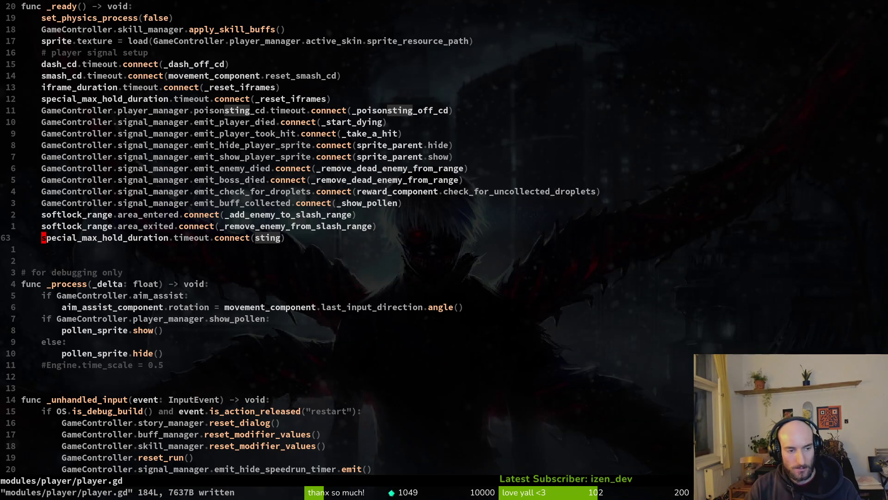
Recheck _ready's hold timer connection against special.gd's sting call and bring up the file finder
key(ctrl+u)
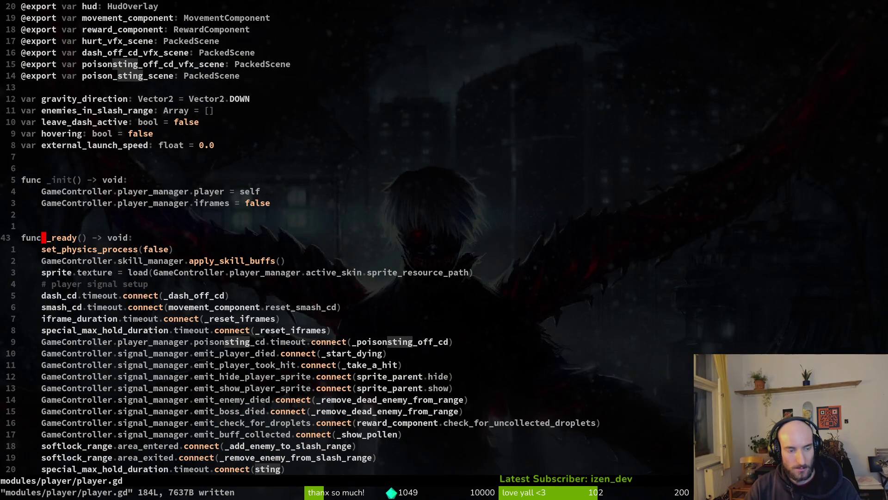
key(ctrl+d)
key(ctrl+o)
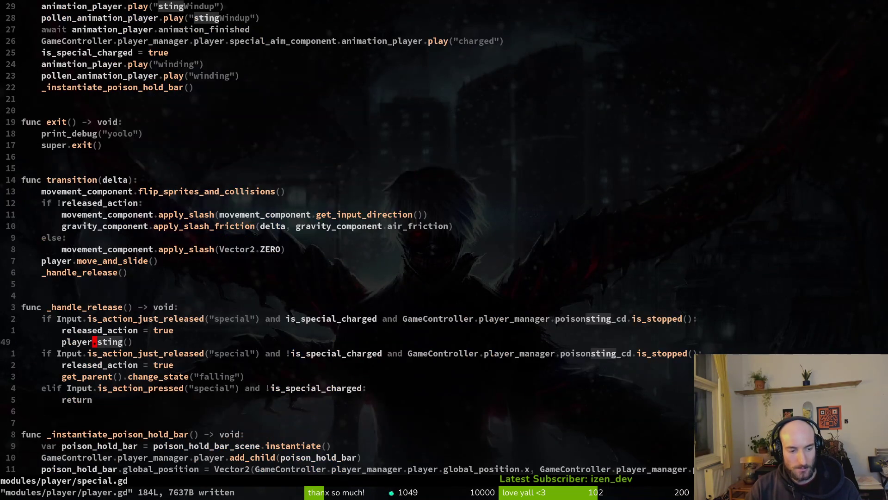
key(ctrl+i)
key(ctrl+p)
text(special)
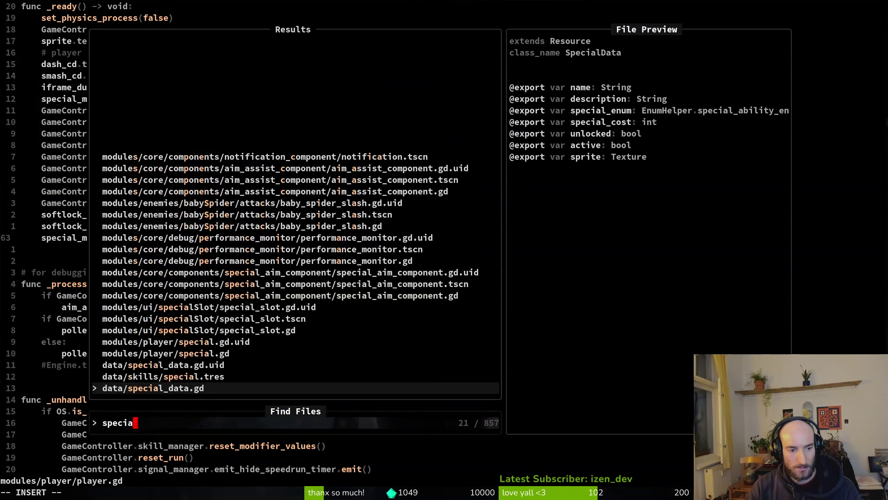
Open modules/player/special.gd from the project file finder
key(Return)
key(ctrl+p)
text(specia)
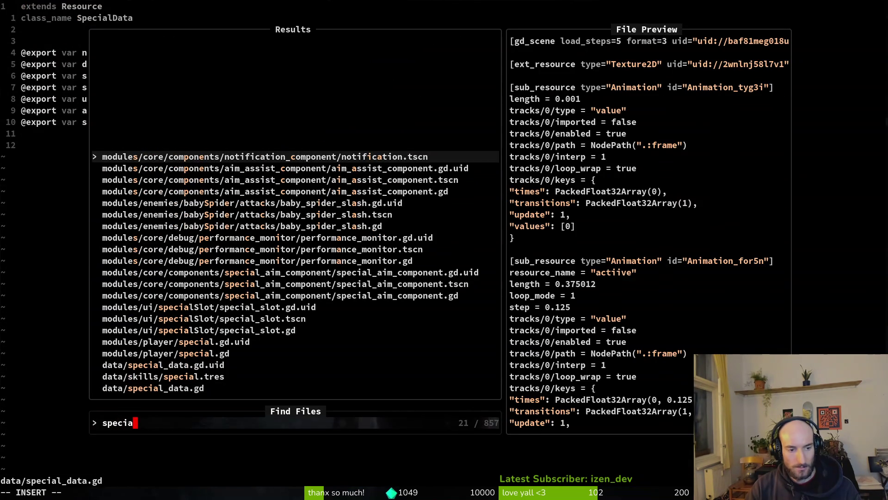
key(Up)
key(Up)
key(Return)
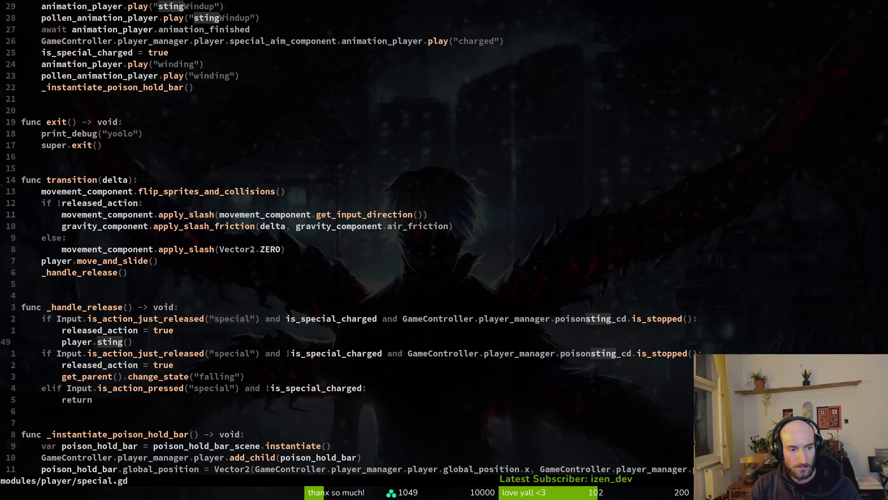
Add player.special_max_hold_duration.stop() below the sting call in the first release branch
key(V)
key(Escape)
text(oplayer.)
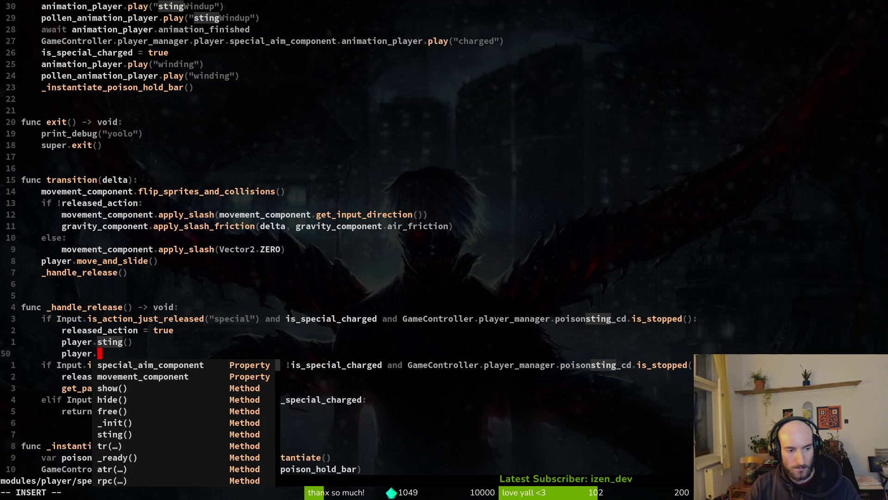
text(spe)
key(Tab)
key(Tab)
key(Return)
text(.stop)
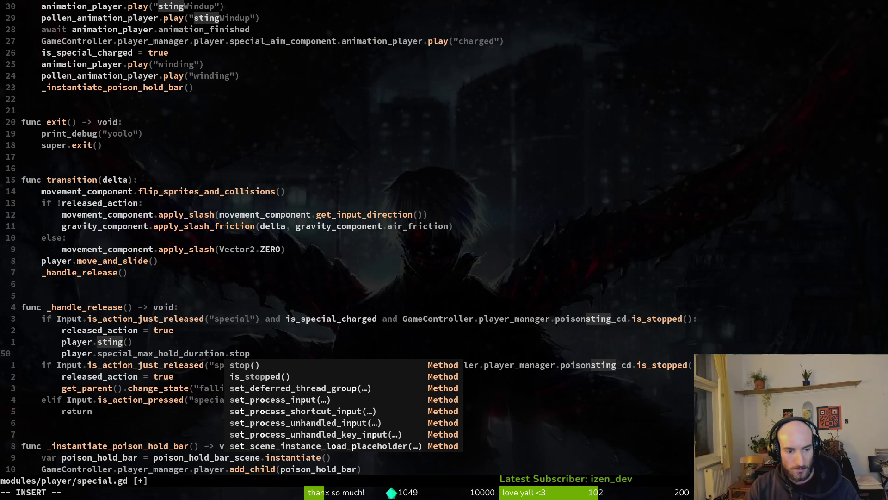
key(BackSpace)
key(BackSpace)
key(BackSpace)
key(BackSpace)
text(r)
key(BackSpace)
text(cl)
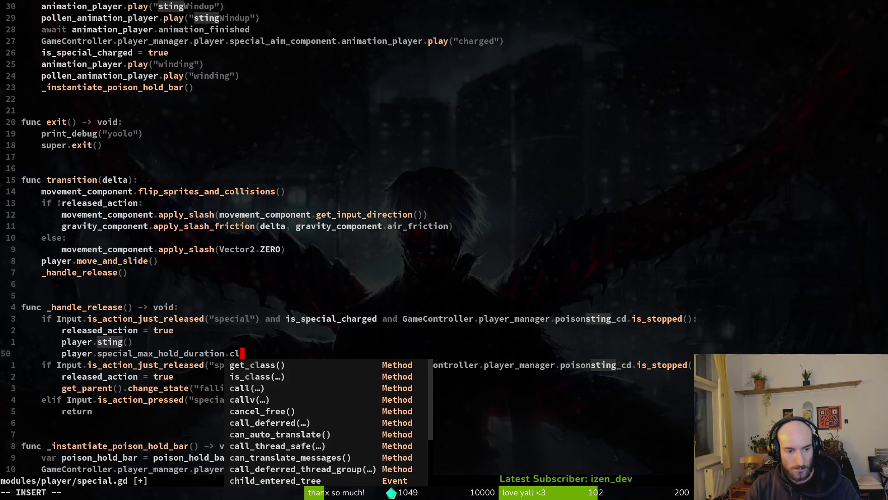
key(BackSpace)
key(BackSpace)
text(re)
key(BackSpace)
key(BackSpace)
text(stop())
key(Escape)
key(shift+v)
key(Escape)
key(j)
key(j)
key(j)
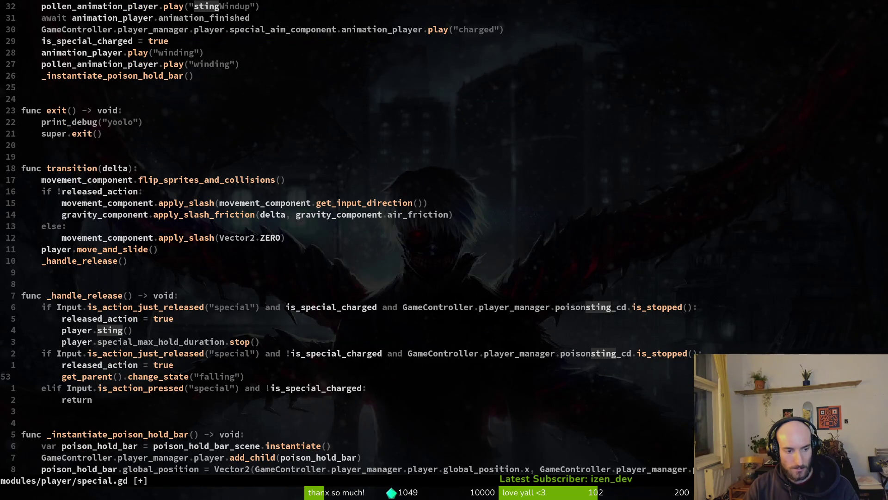
Move the stop() call to the top of the first release branch and save special.gd
key(k)
key(k)
key(k)
key(shift+v)
key(shift+k)
key(shift+k)
key(Escape)
text(:w)
key(Return)
Paste the stop() call into the second release branch, save, and launch the debug game
key(y)
key(y)
key(j)
key(j)
key(j)
key(p)
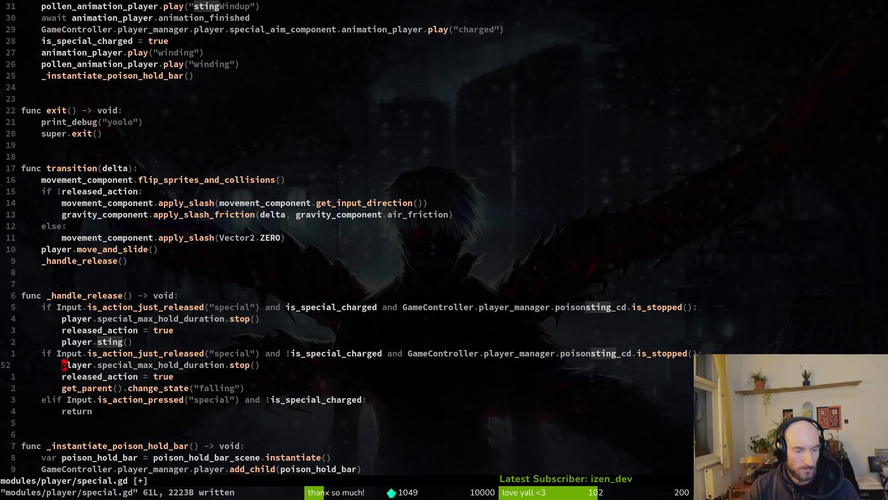
text(:w)
key(Return)
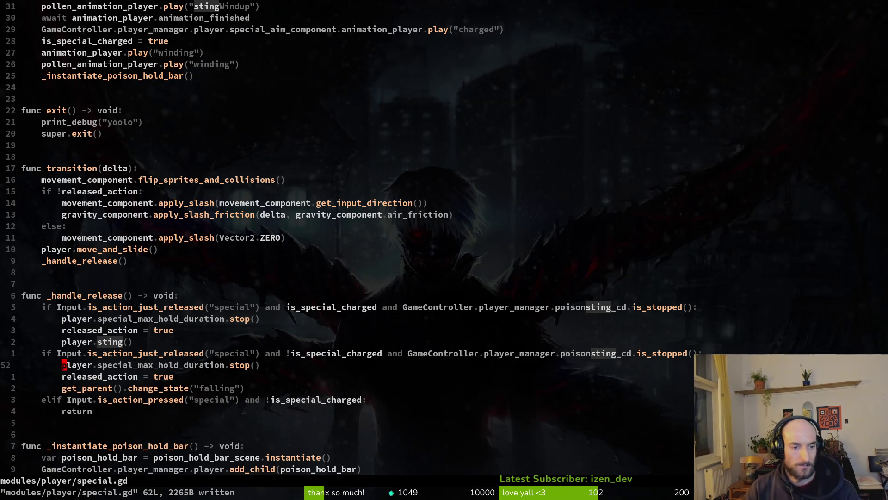
key(shift+v)
key(Escape)
key(F5)
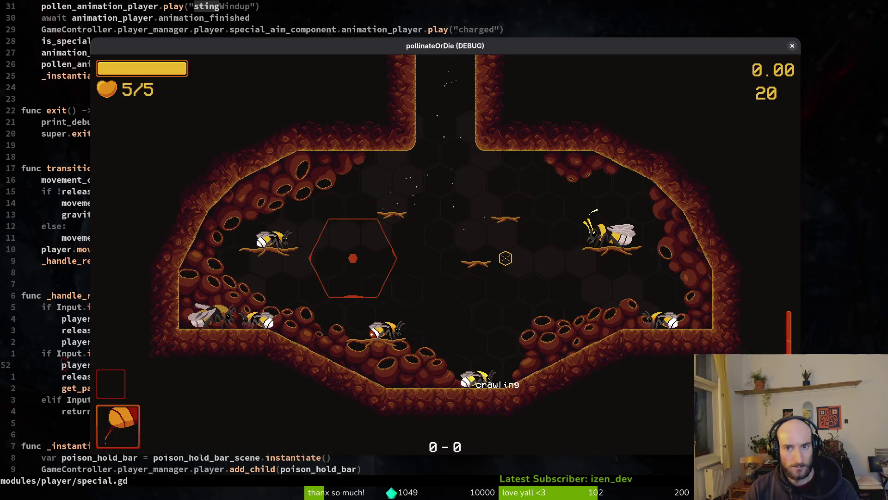
Restart the debug game to watch the hold bar above the bee, then return to Neovim
key(F8)
key(F5)
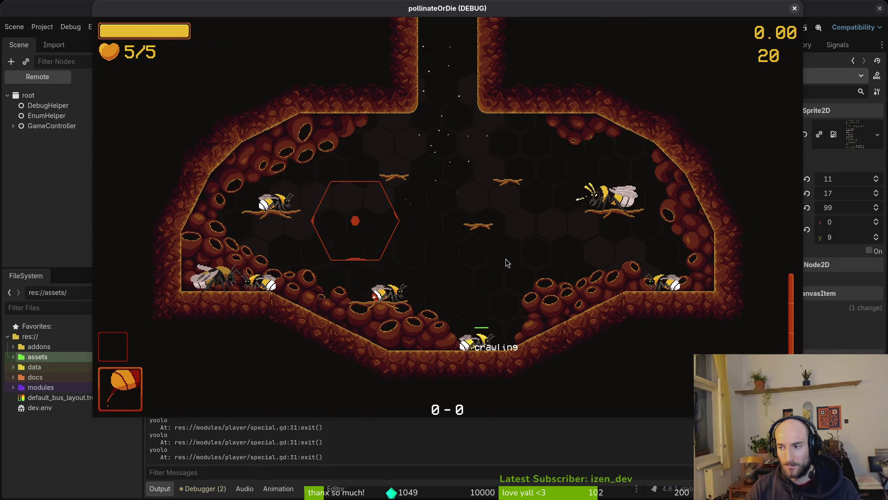
key(alt+Tab)
Open special_aim_component.gd and review its special-press show/hide branches
key(space)
key(f)
key(f)
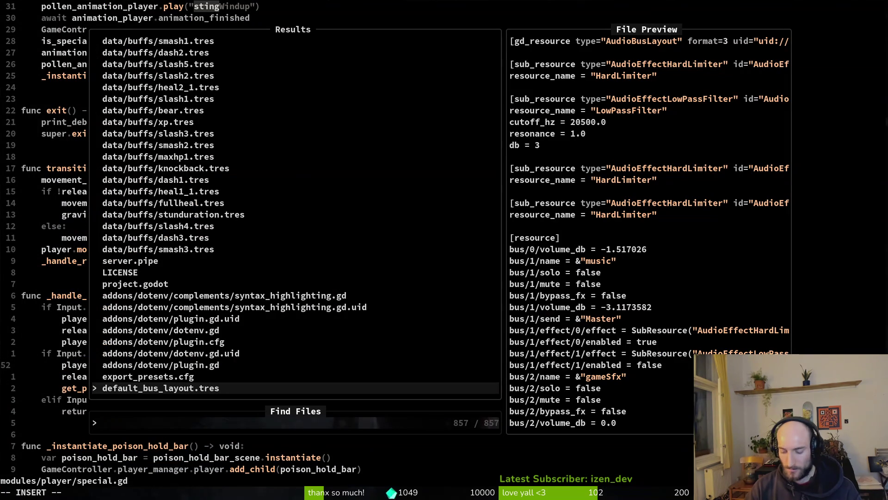
text(speaim)
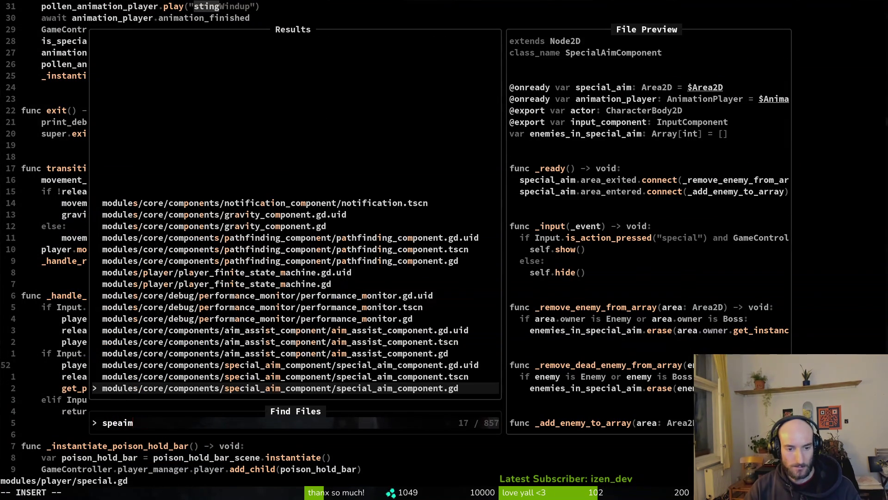
key(Return)
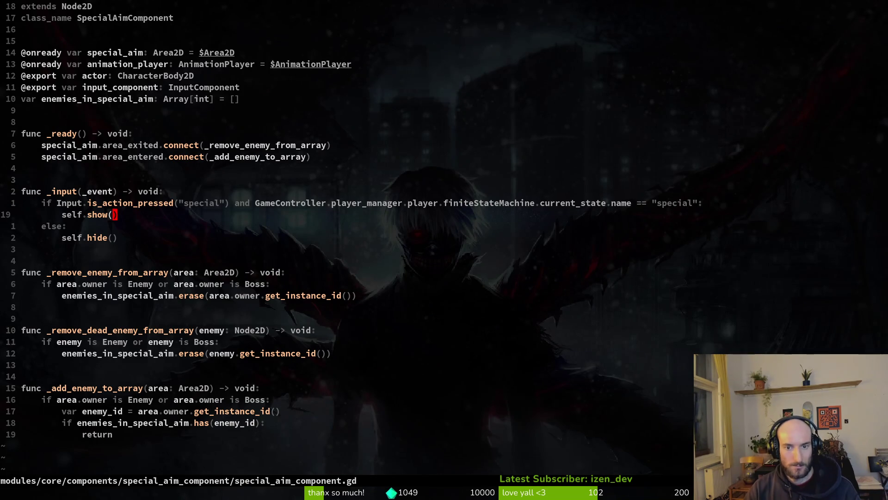
key(k)
key(j)
key(j)
key(k)
Open poison_max_hold_duration_bar.gd, try an if line above the queue_free connection, then delete it and save
key(space)
key(f)
key(f)
text(poisonbar)
key(Return)
key(j)
key(j)
key(j)
key(j)
key(j)
key(j)
key(j)
key(k)
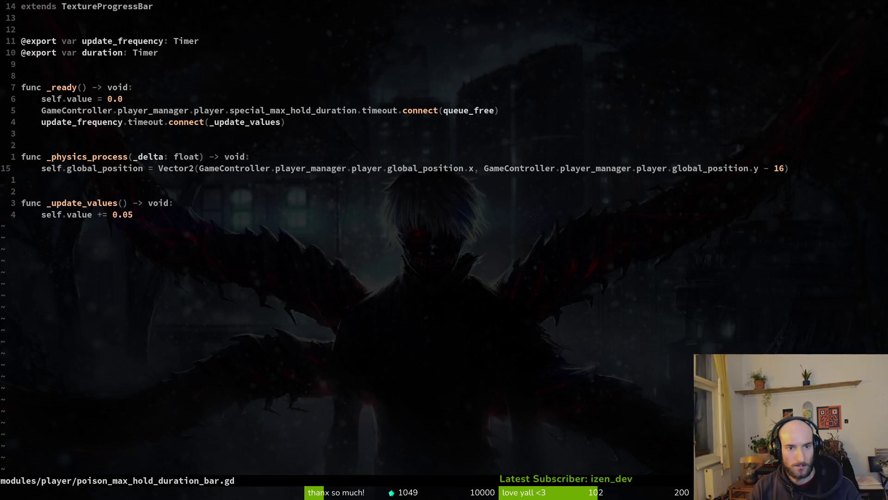
key(k)
key(k)
key(k)
key(k)
key(k)
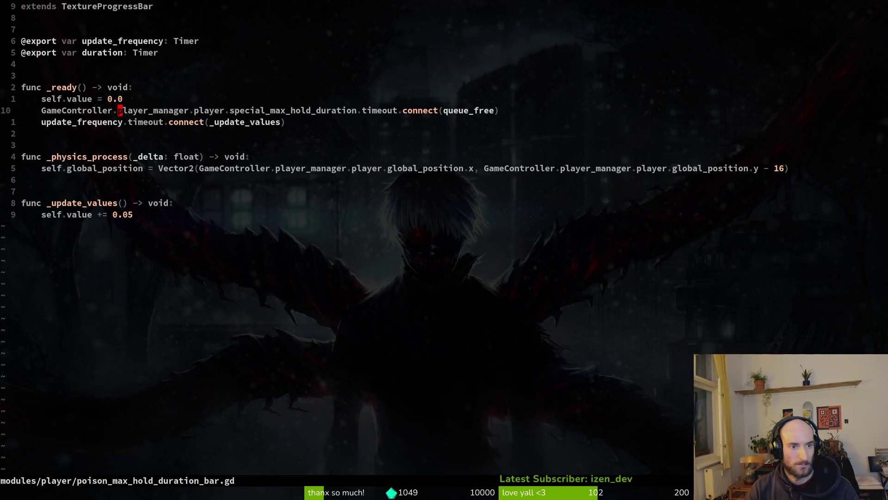
key(j)
key(j)
key(j)
text(jj)
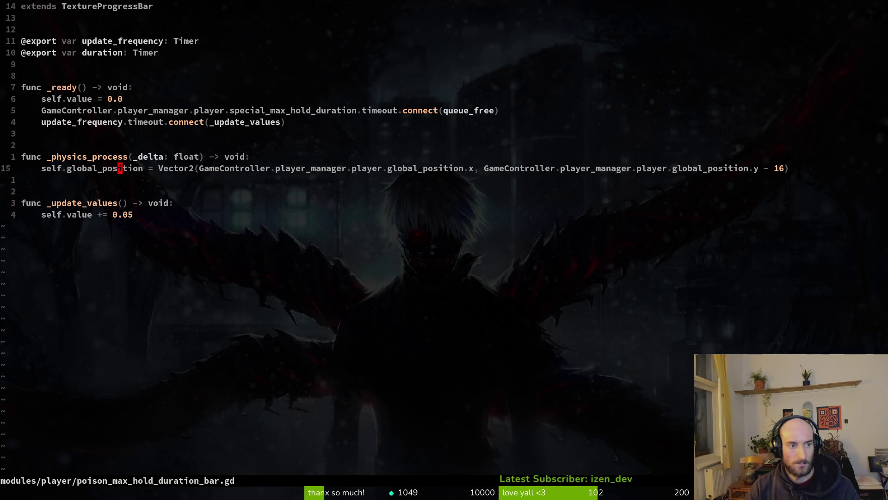
text(oif)
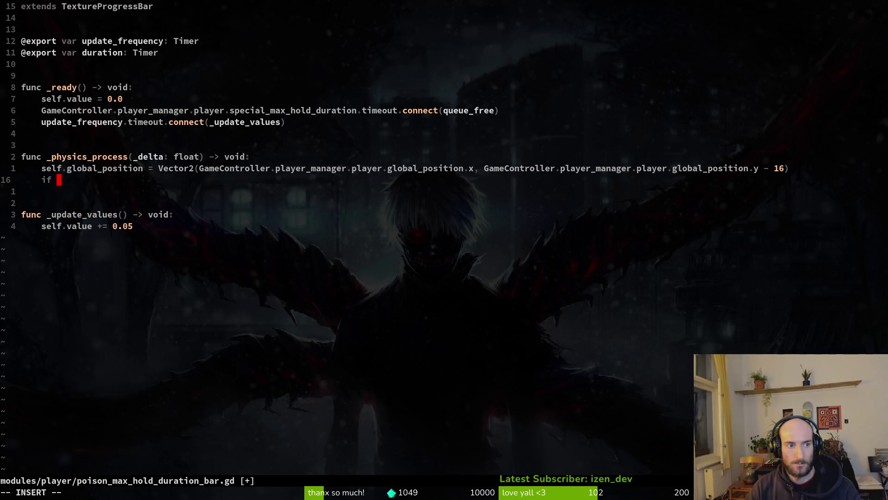
key(Escape)
key(d)
key(d)
text(:w)
key(Return)
key(k)
key(k)
key(k)
key(k)
key(k)
key(k)
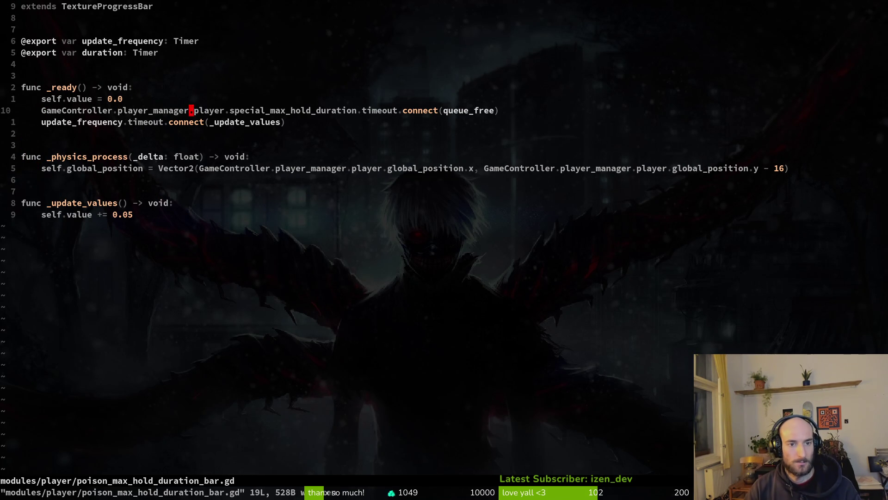
Yank the timer property name, duplicate the queue_free connection line and start replacing 'timeout' in the first copy
key(v)
key(i)
key(w)
key(y)
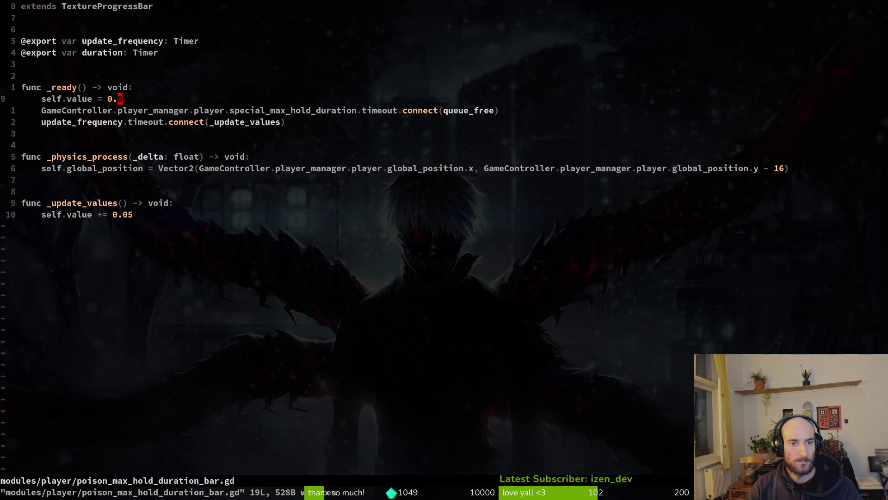
key(^)
key(y)
key(y)
key(P)
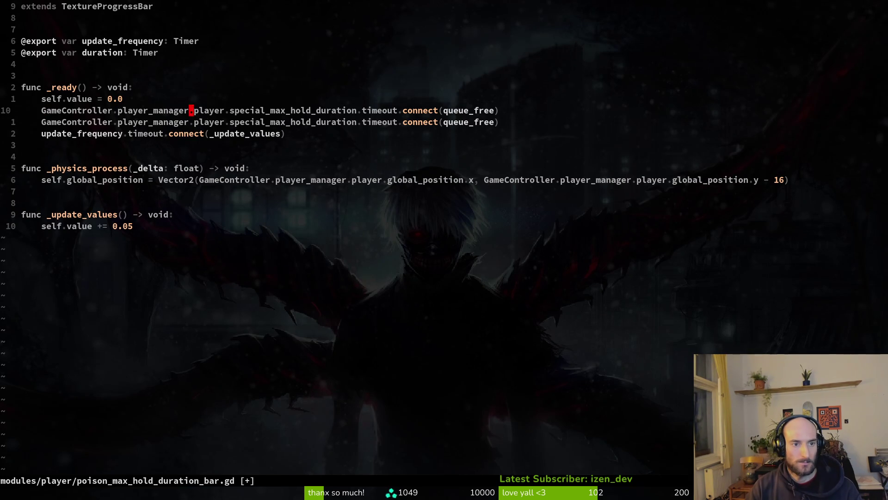
text(s)
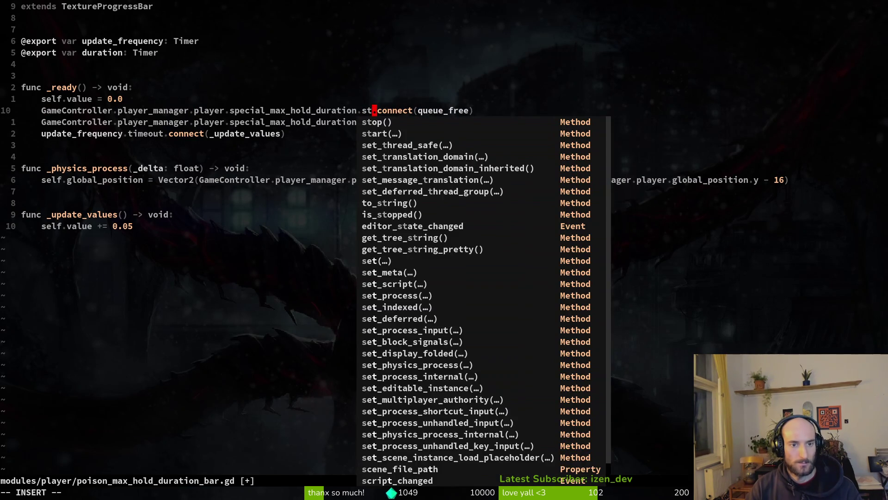
text(tar)
key(BackSpace)
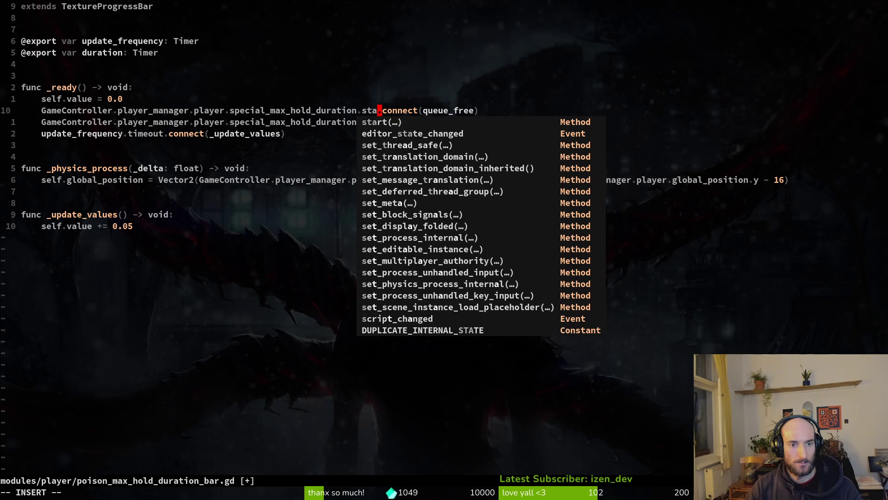
text(rt)
key(BackSpace)
key(BackSpace)
key(BackSpace)
key(BackSpace)
key(BackSpace)
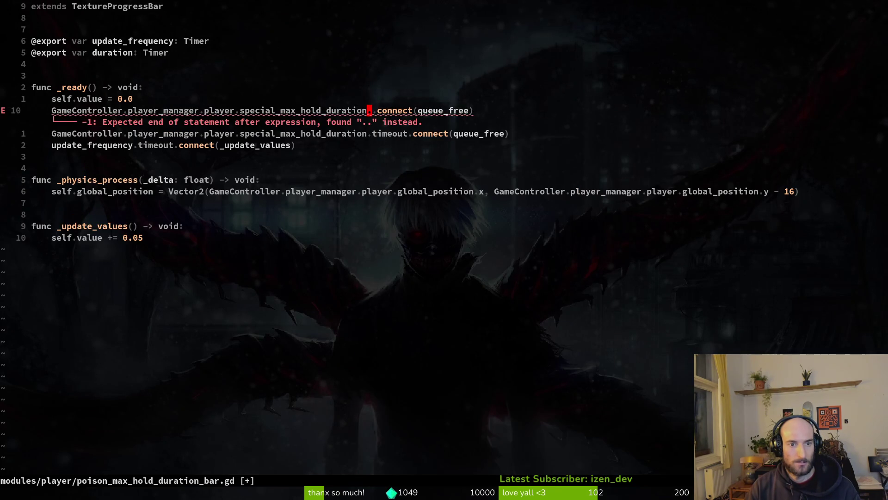
text(:w)
Delete the broken duplicate connection line, save, and move down to _physics_process
key(Return)
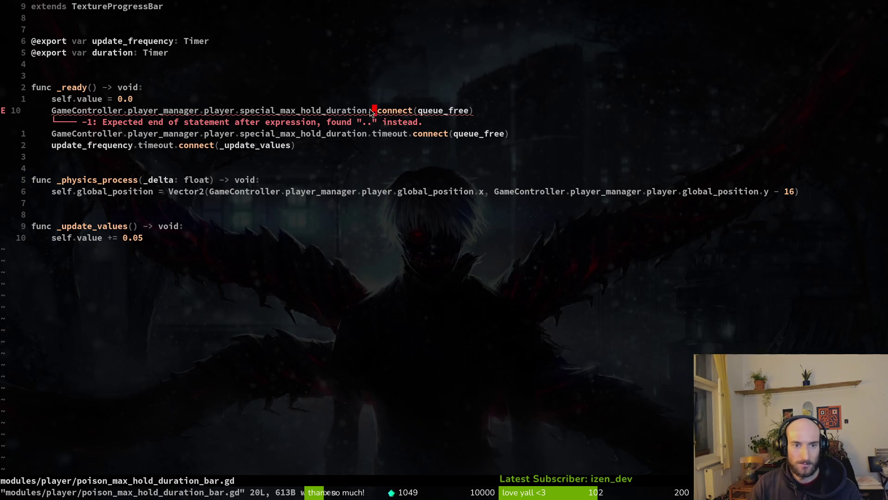
key(d)
key(d)
text(:w)
key(Return)
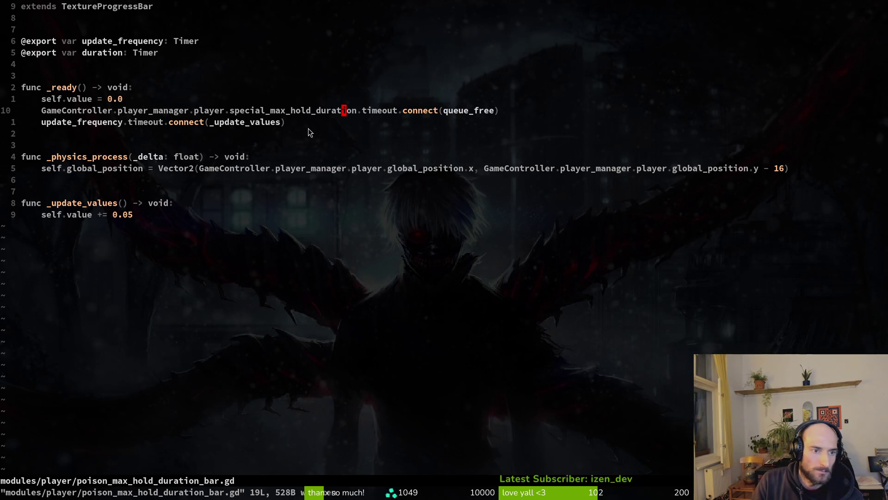
key(j)
key(j)
key(j)
key(j)
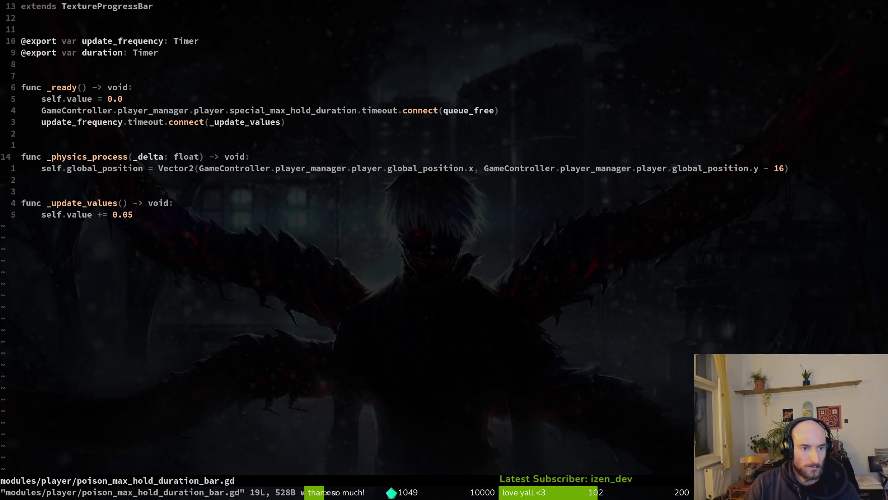
Copy the four-line show/hide if/else from special_aim_component.gd into the bar's _physics_process
key(ctrl+o)
key(k)
key(shift+v)
key(j)
key(j)
key(j)
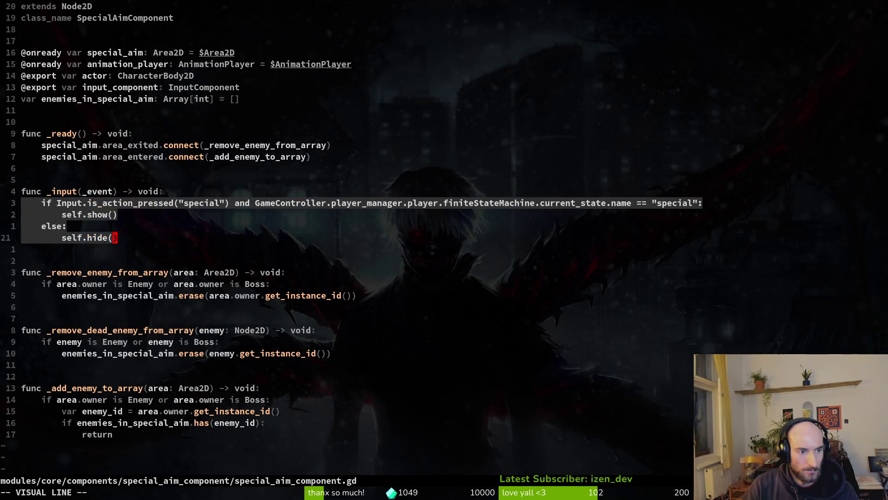
key(y)
key(ctrl+i)
key(0)
key(p)
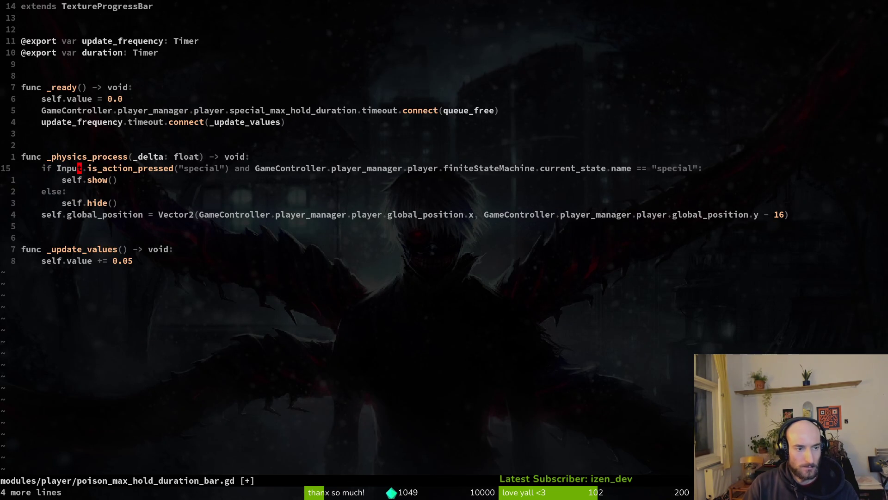
Visually select the pasted Input condition up to its colon
key(v)
key(t)
key(colon)
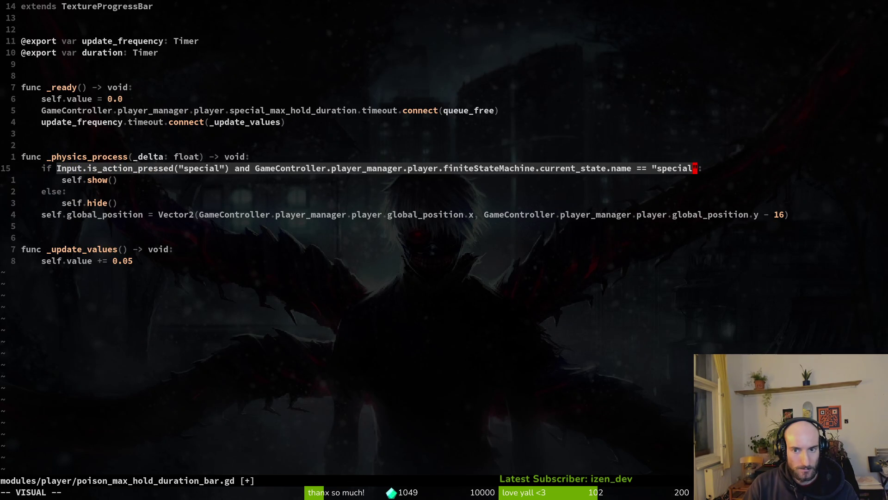
Replace the condition with the player's special_max_hold_duration.is_processing() check and save
key(c)
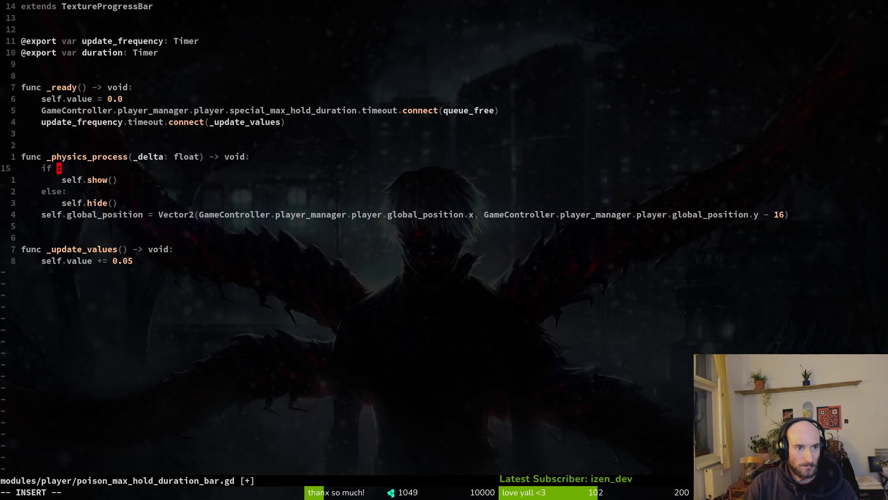
text(GameController.player_manager.player.)
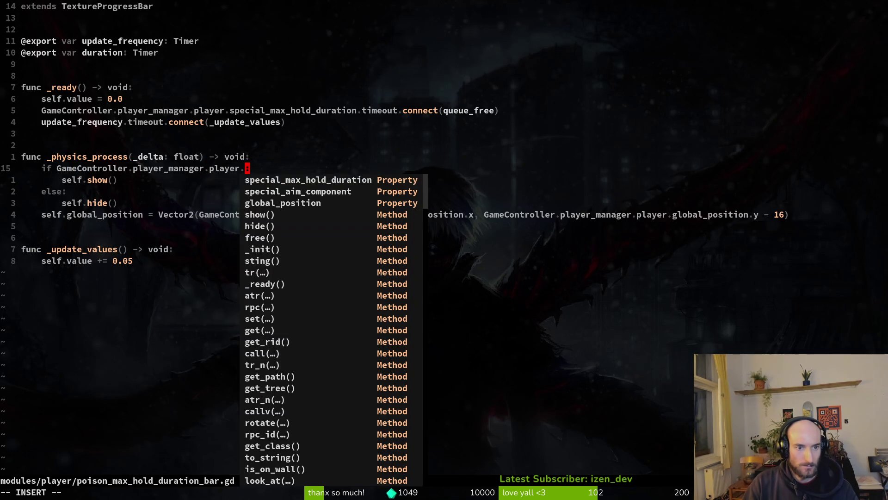
key(Tab)
text(.ispr)
key(Tab)
key(Return)
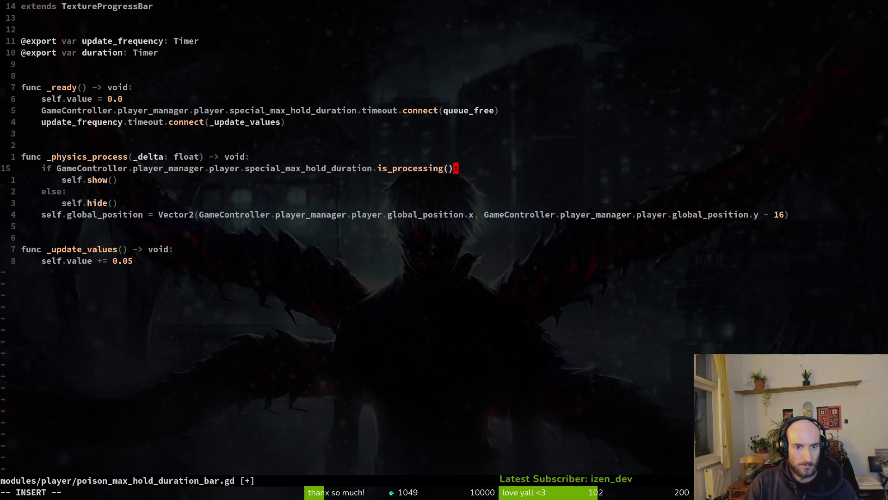
key(Escape)
text(:w)
key(Return)
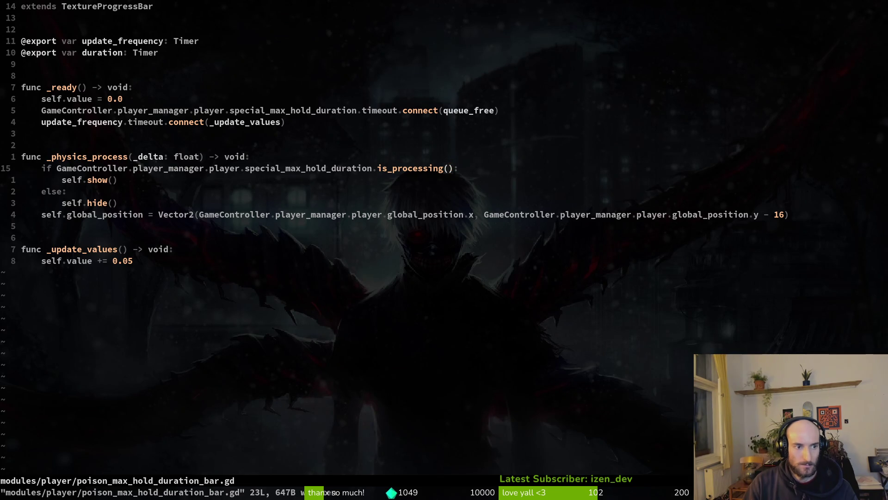
Glance at the global_position line below and save the script again
key(j)
key(j)
key(j)
key(j)
key(shift+v)
key(Escape)
text(:w)
key(Return)
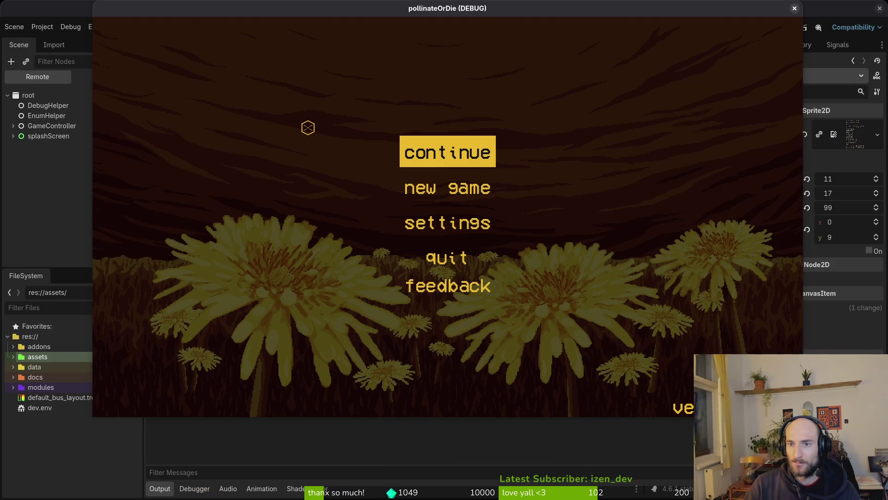
Continue from the main menu, trigger the special several times with a jump between, then close the game and return to Neovim
key(Return)
key(x)
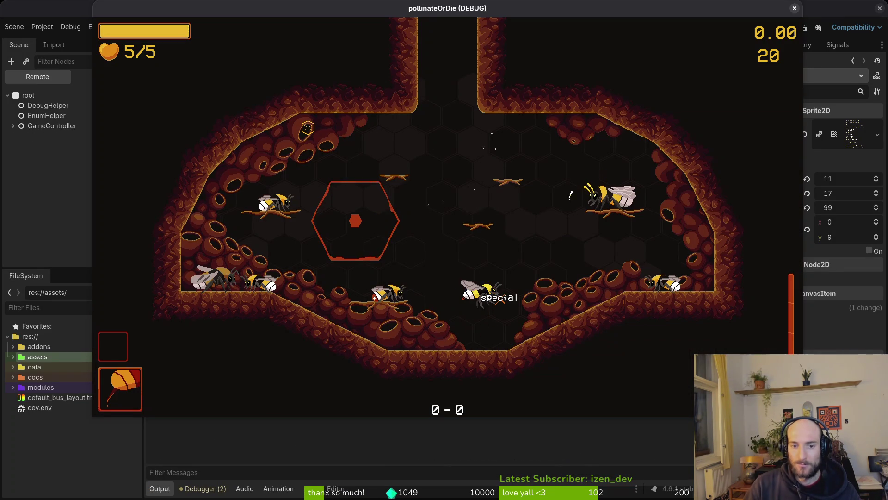
key(x)
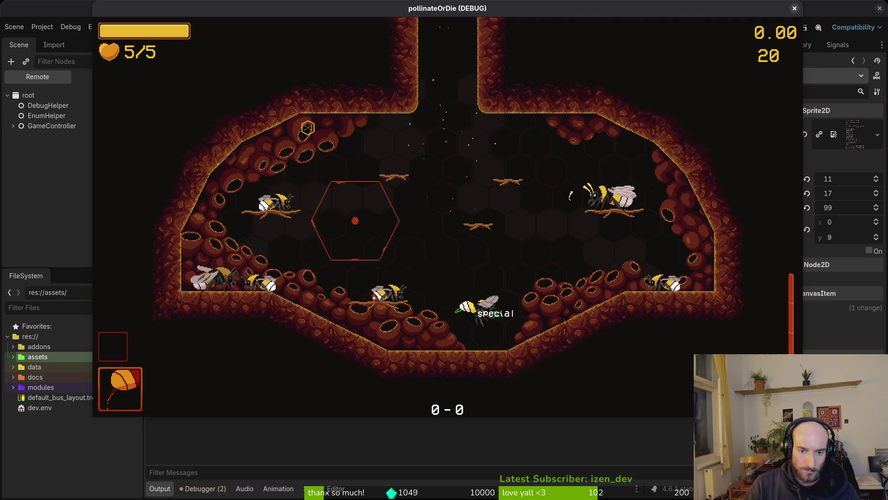
key(z)
key(x)
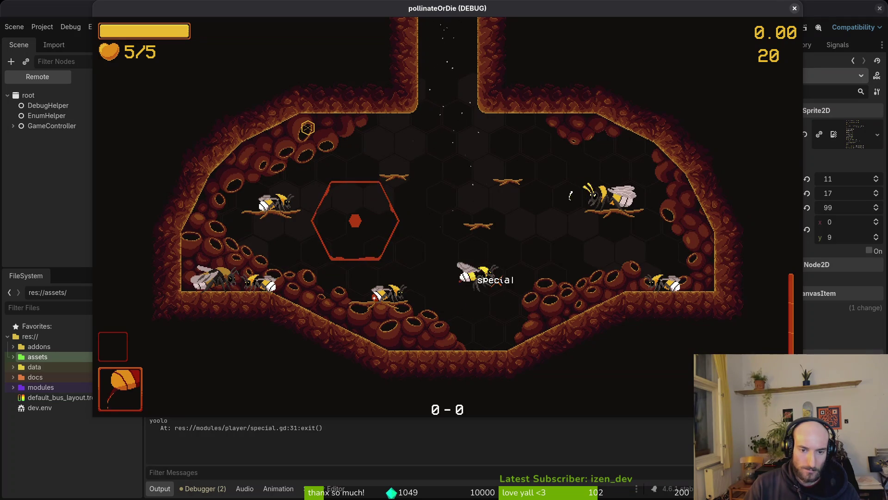
key(F8)
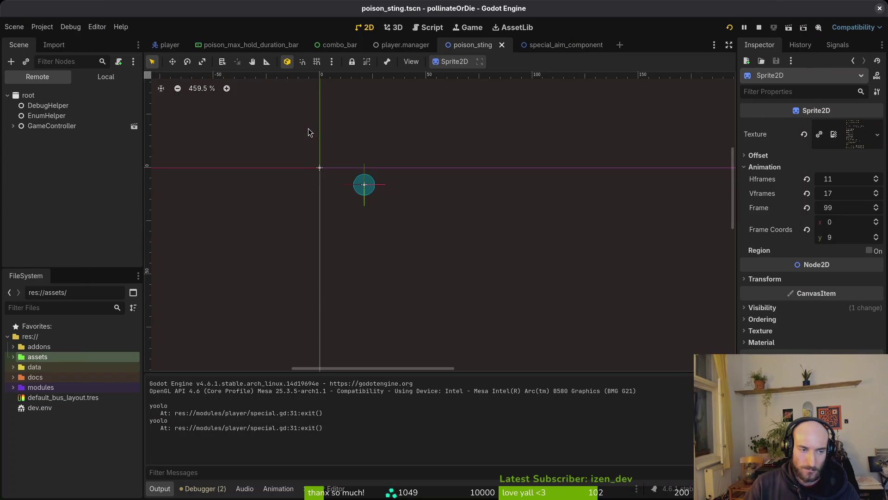
key(alt+Tab)
Change the timer check from is_processing() to is_stopped() via completion and save
key(k)
key(k)
key(k)
key(k)
key(ctrl+6)
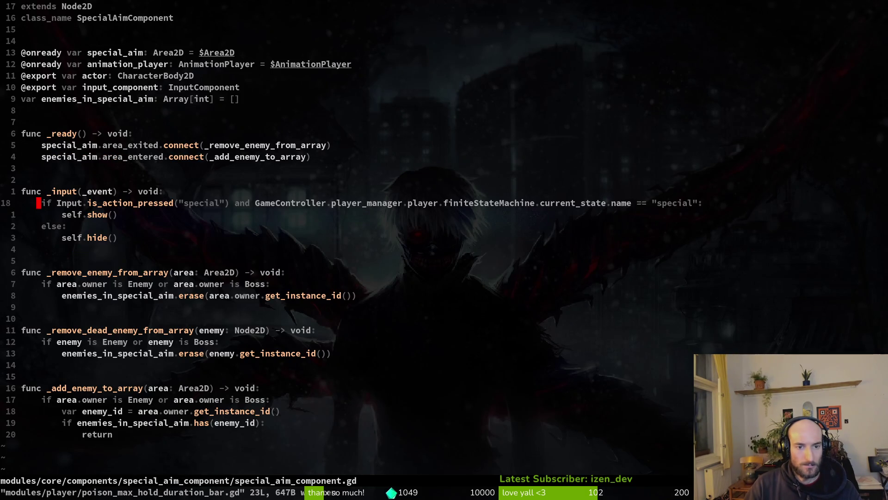
key(ctrl+6)
key(b)
key(space)
key(p)
key(s)
key(Return)
key(Escape)
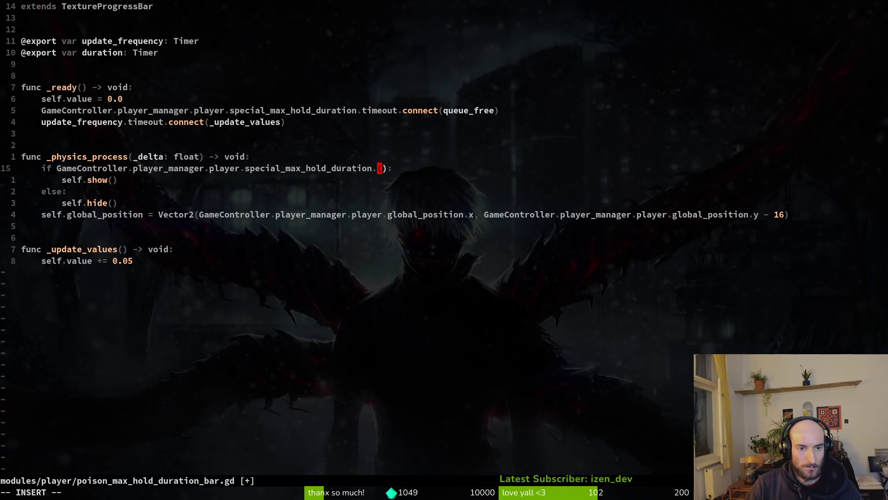
text(ciwis_s)
key(Return)
key(Escape)
text(x:w)
key(Return)
Negate the condition with ! so the bar shows while not stopped, save, and run the game from Godot
key(b)
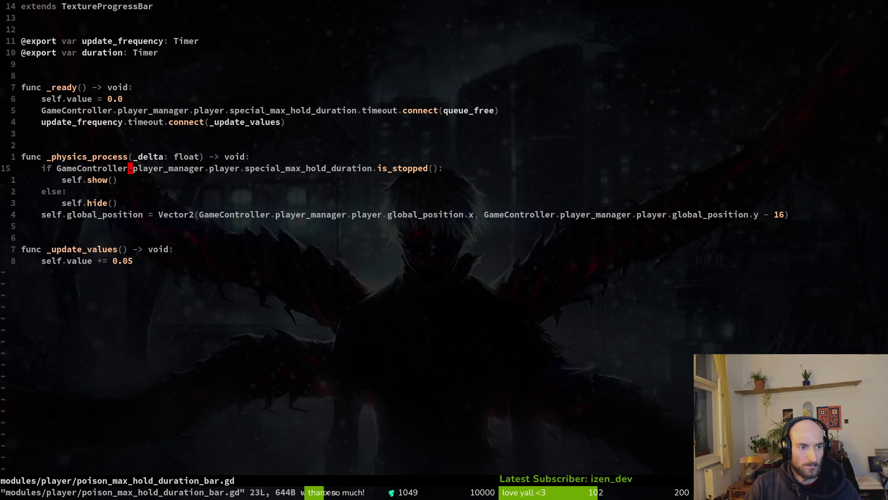
text(if !)
key(Escape)
text(:w)
key(Return)
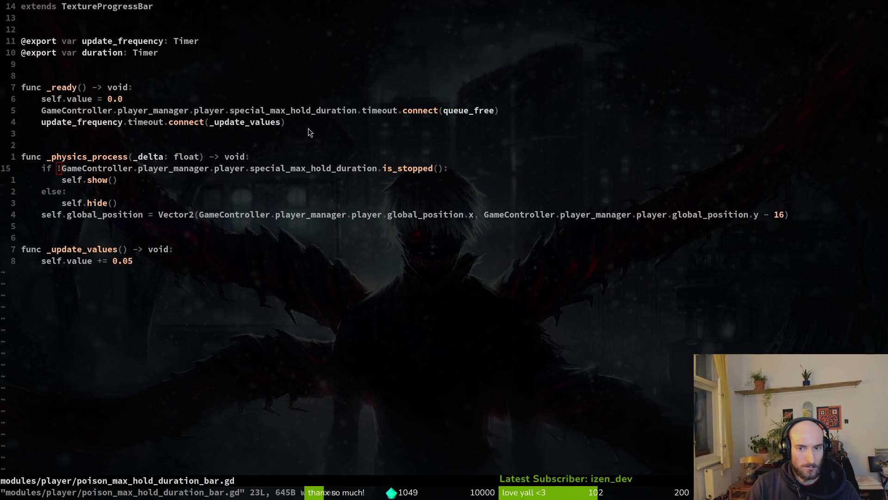
key(alt+Tab)
key(F5)
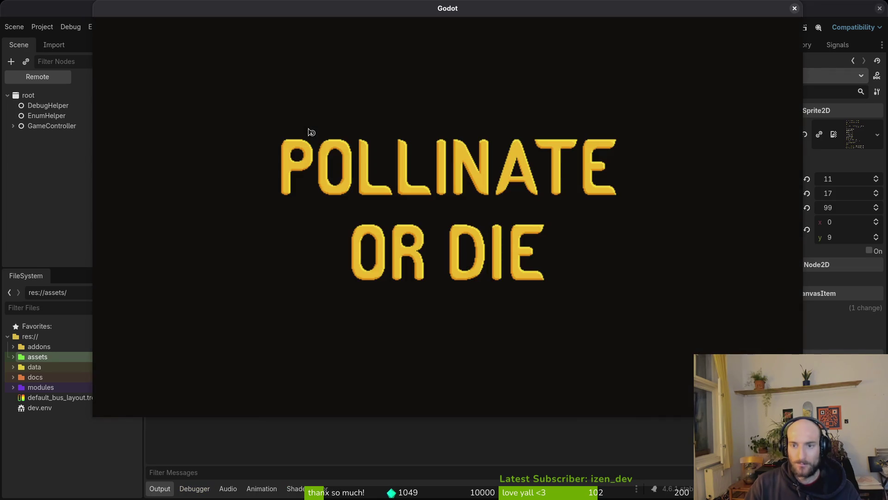
Play from the menu, jump twice to test the hold bar, close the game and start a new line under hide() in the bar script
key(Return)
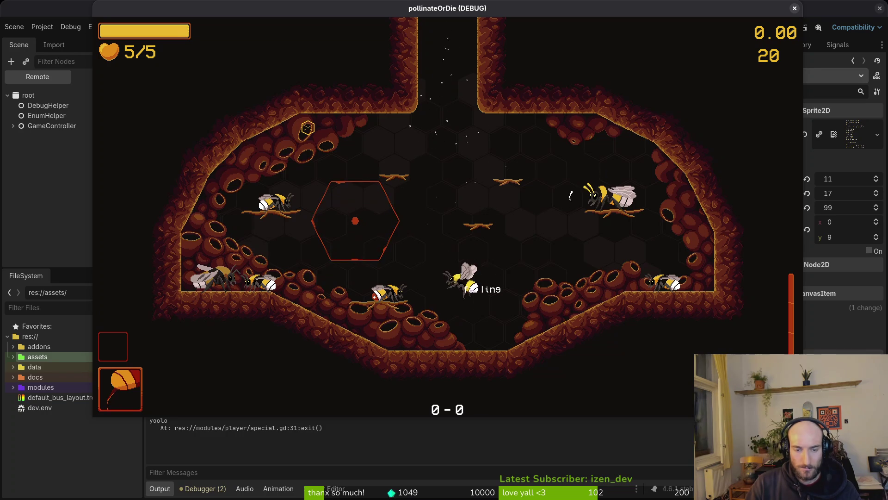
key(space)
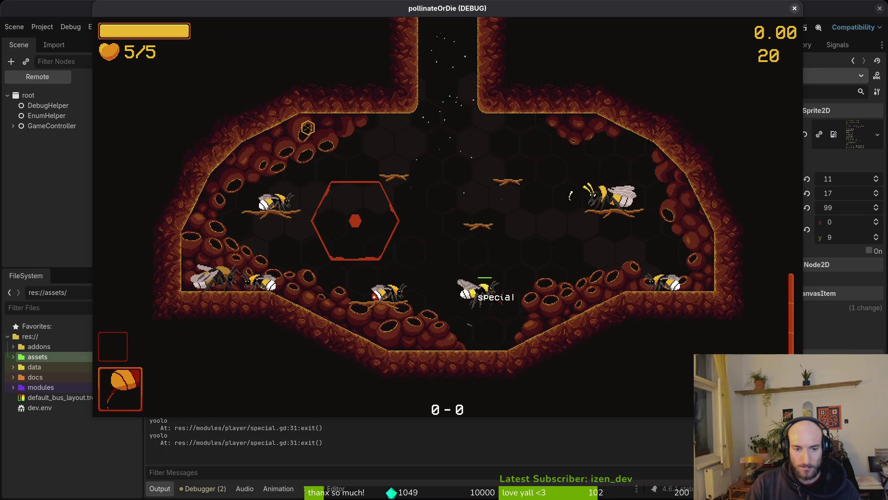
key(space)
key(space)
key(F8)
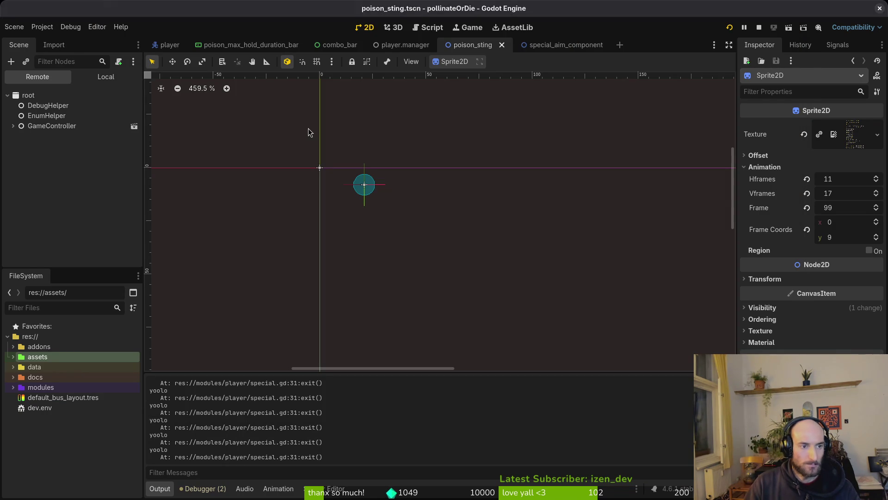
key(alt+Tab)
key(j)
key(j)
text(joself.)
text(value )
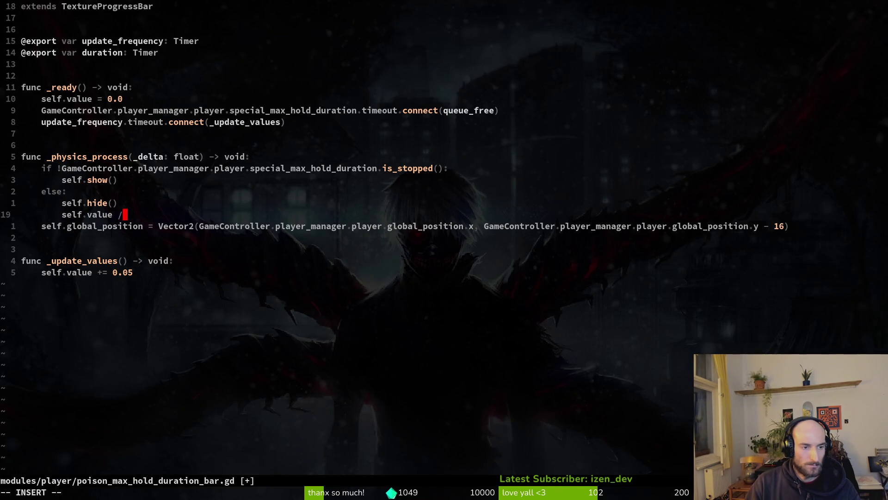
text( 0.0)
Add self.value = 0.0 after hide(), delete the same reset from _ready, save, and relaunch the game
key(Escape)
text(:write)
key(Return)
key(1)
key(0)
key(k)
key(d)
key(d)
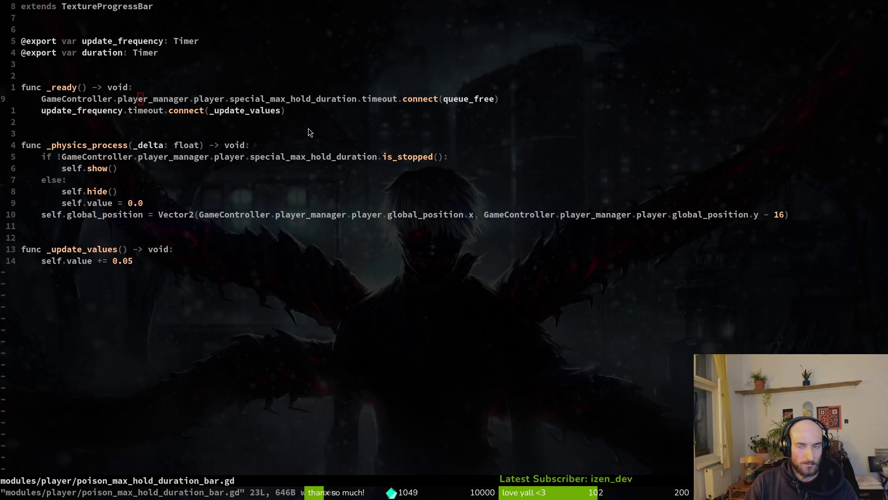
key(alt+Tab)
key(F5)
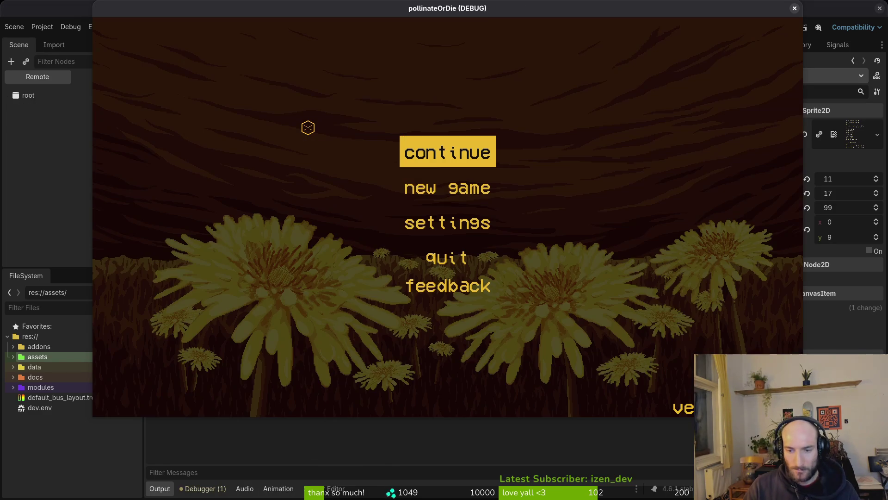
Continue from the main menu and charge and release the special several times to test the hold bar
key(Return)
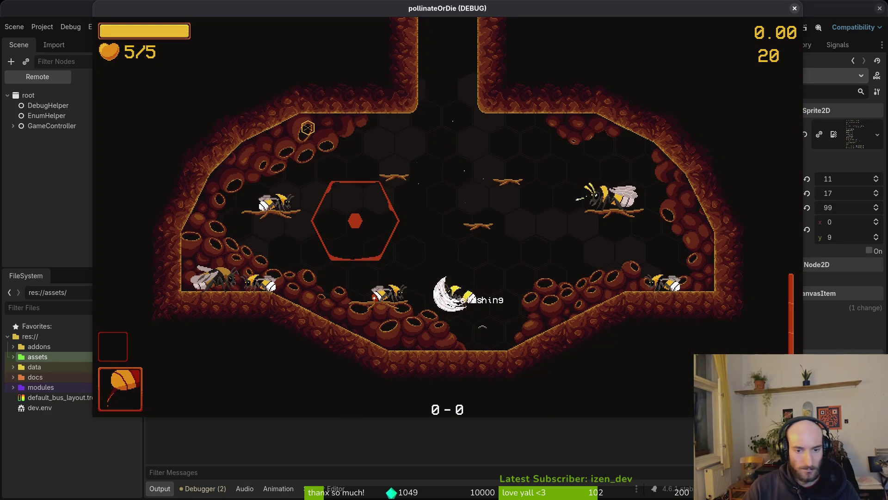
key(space)
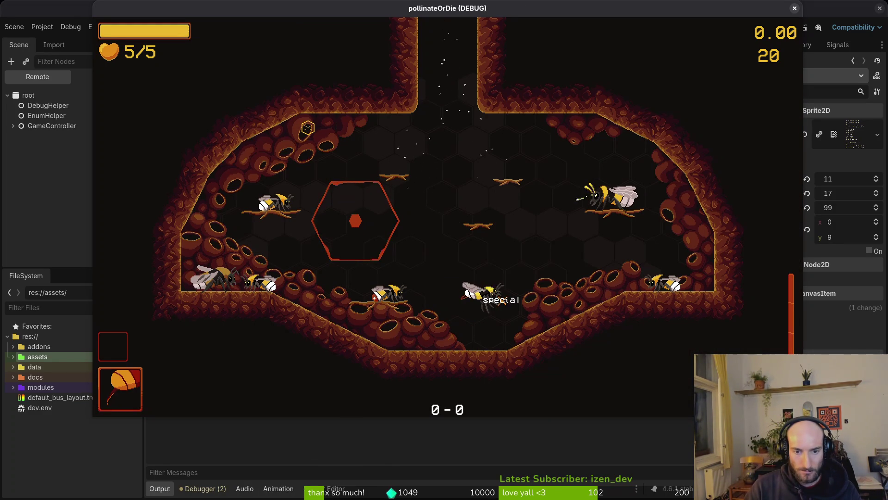
key(space)
key(space)
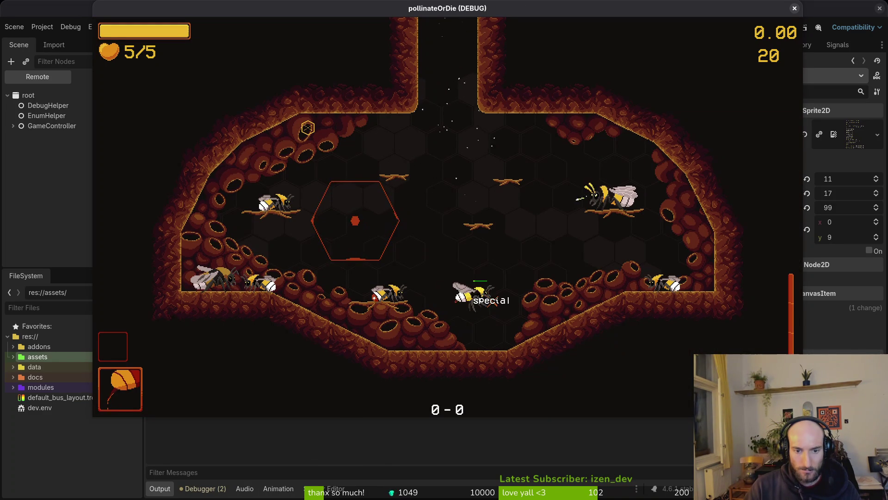
key(space)
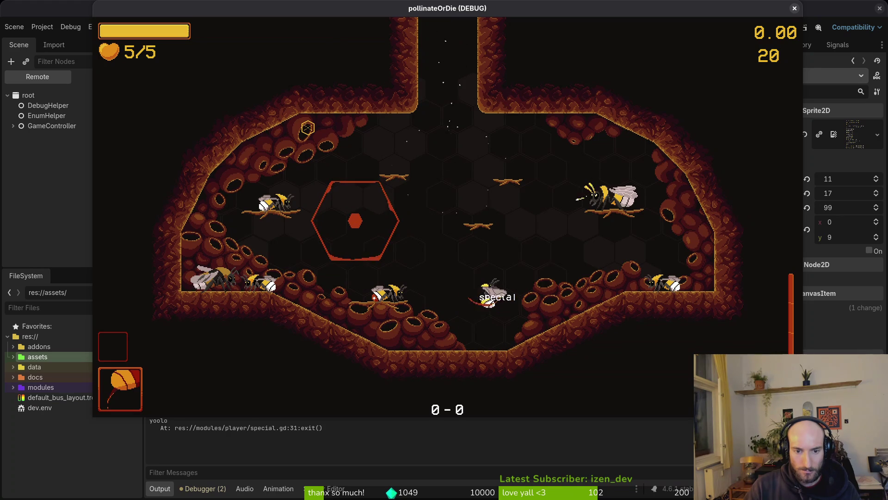
key(space)
key(space)
key(space)
key(space)
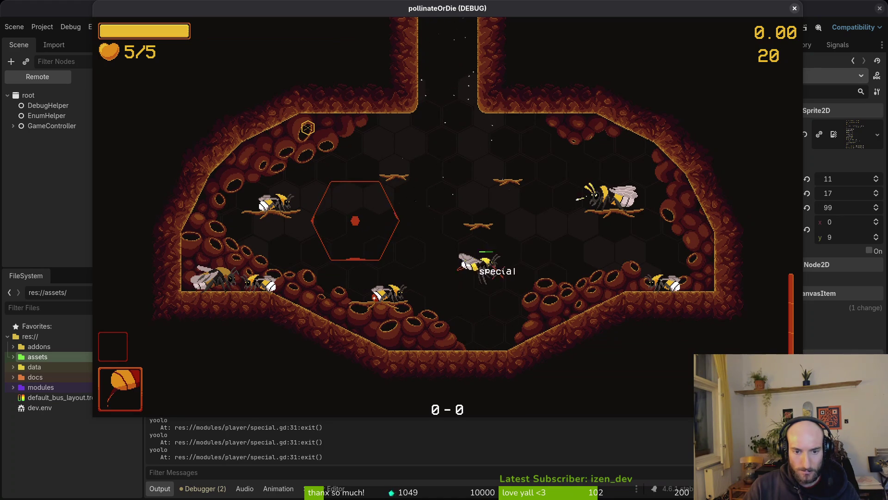
key(space)
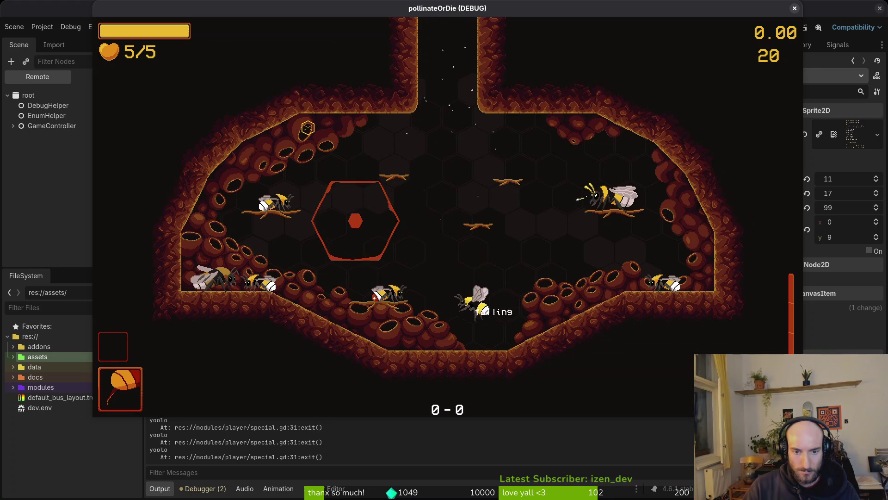
Back in the bar script, search the project for every use of special_max_hold_duration
key(alt+Tab)
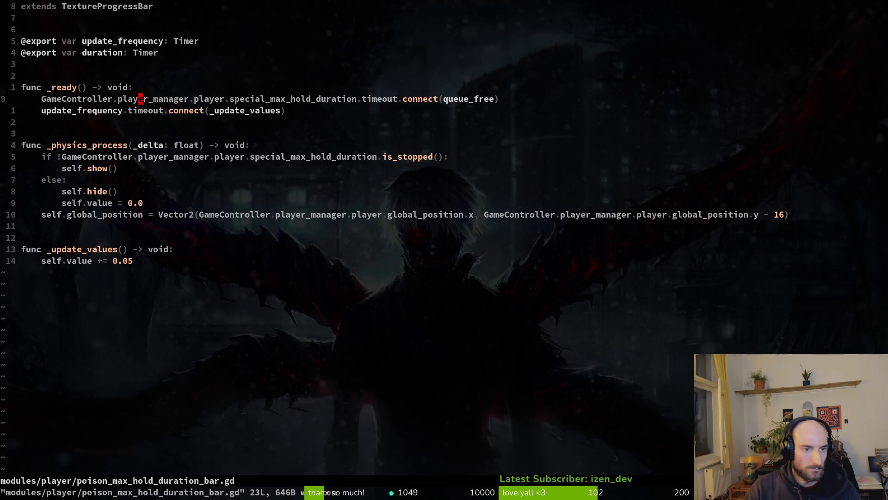
key(j)
key(j)
key(j)
key(j)
key(j)
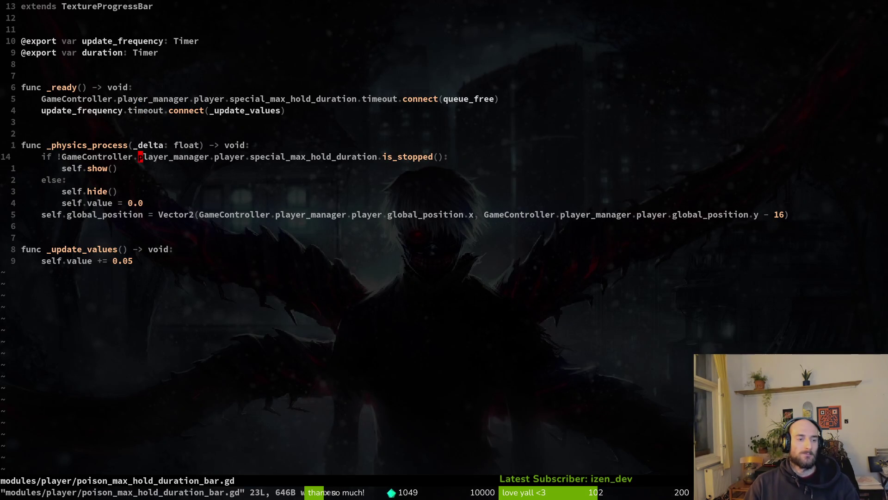
key(alt+Tab)
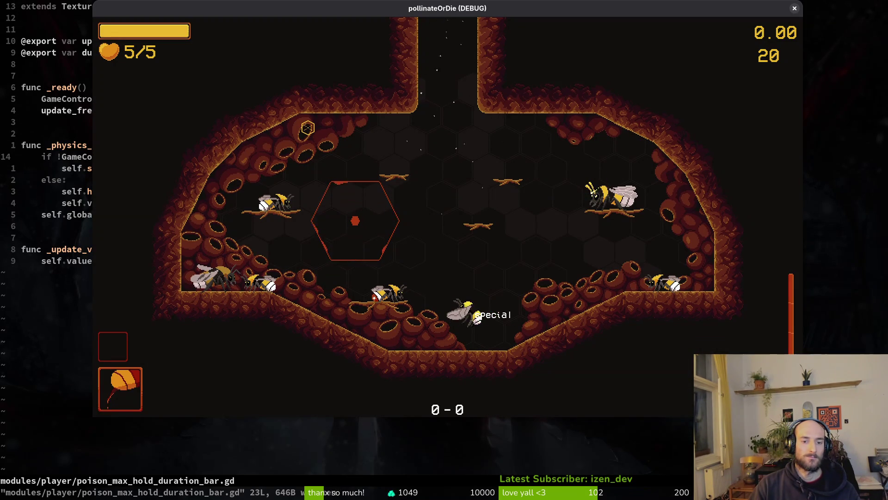
key(alt+Tab)
key(j)
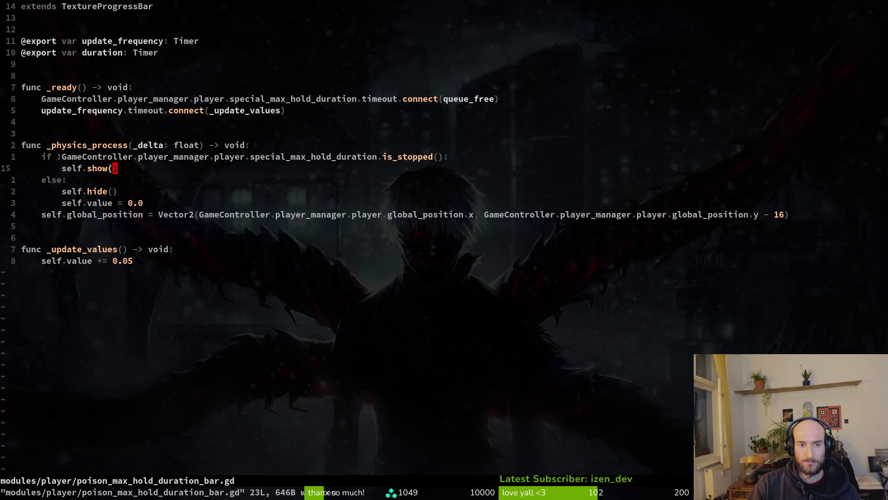
key(k)
key(l)
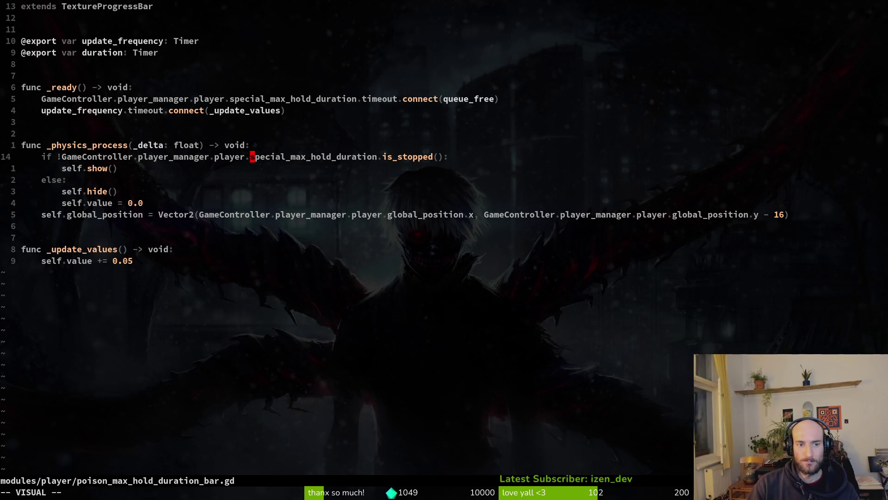
key(space)
key(f)
key(w)
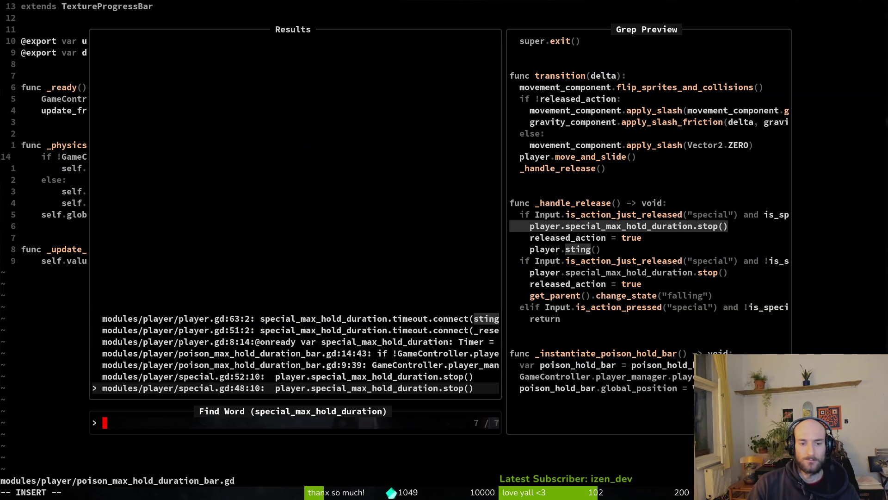
Step through the seven matches in special.gd, the bar script and player.gd, landing on player.gd
key(ctrl+p)
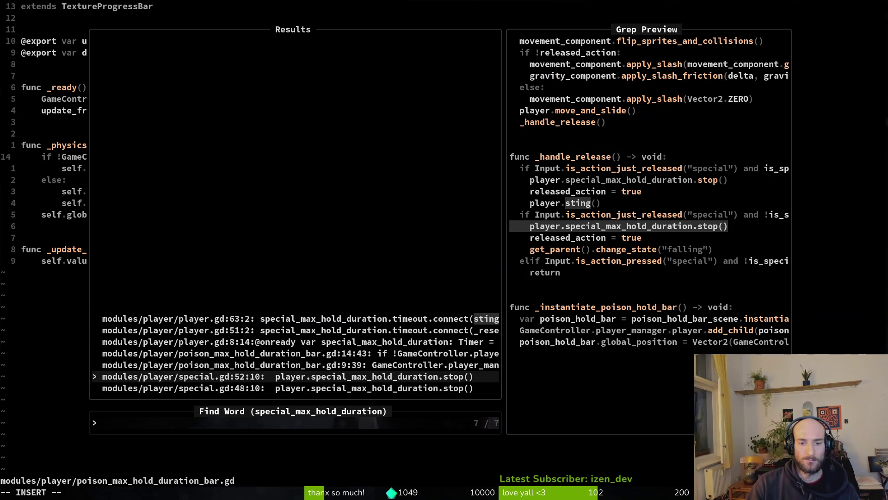
key(ctrl+p)
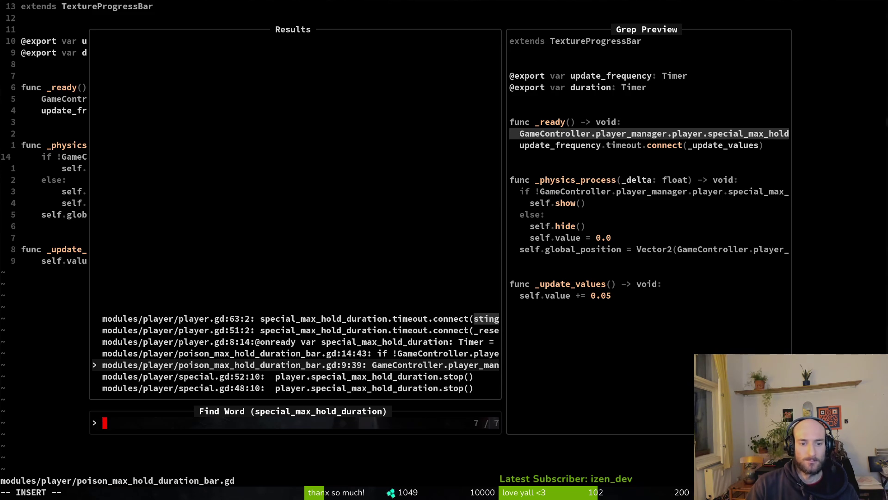
key(ctrl+p)
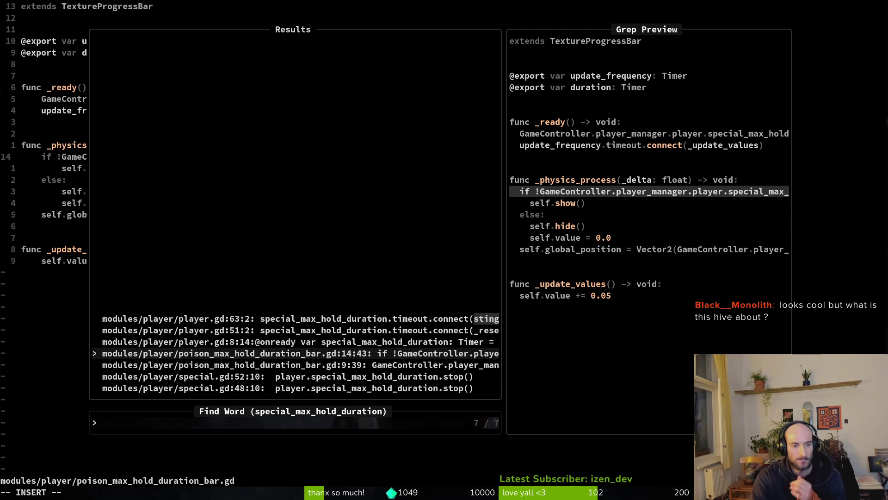
key(ctrl+p)
key(ctrl+p)
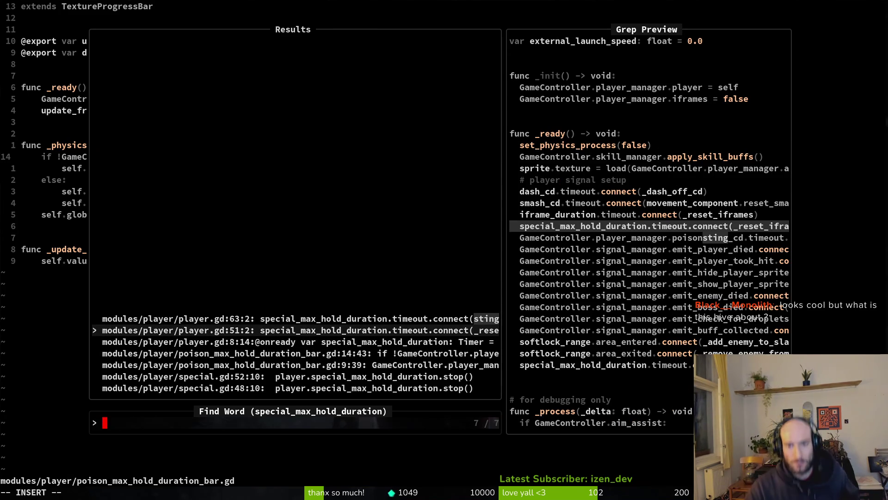
key(ctrl+p)
key(ctrl+n)
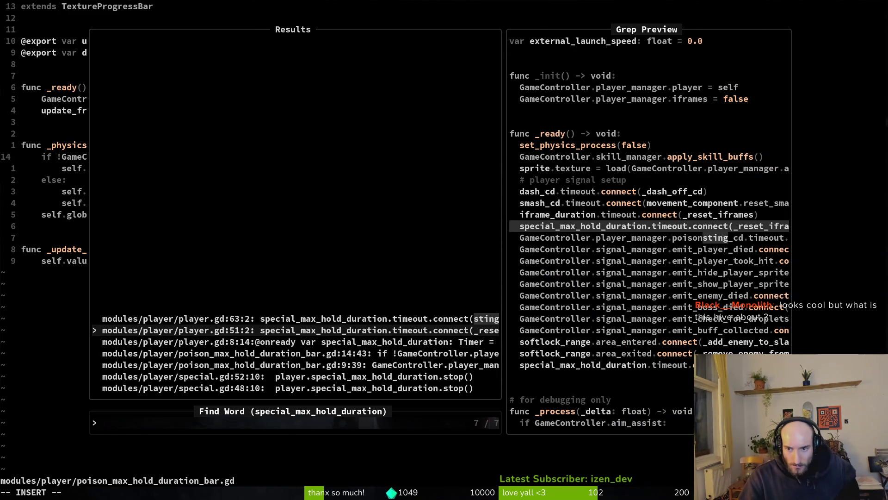
key(ctrl+n)
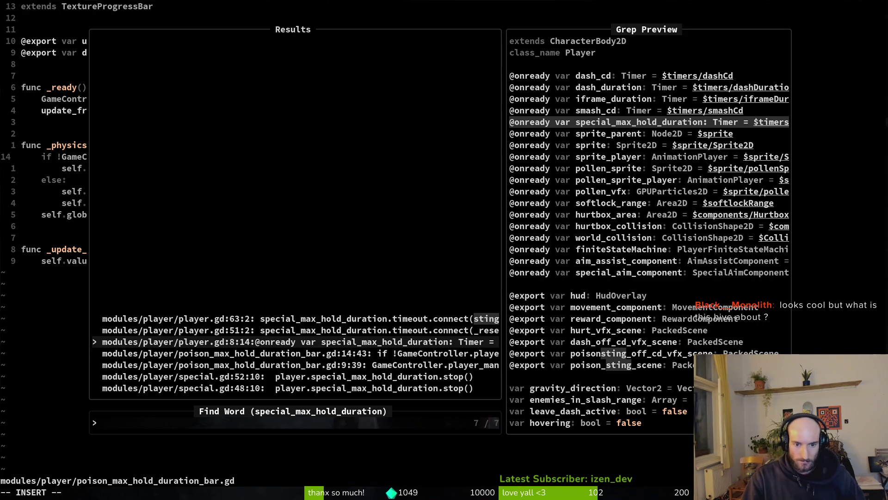
key(ctrl+n)
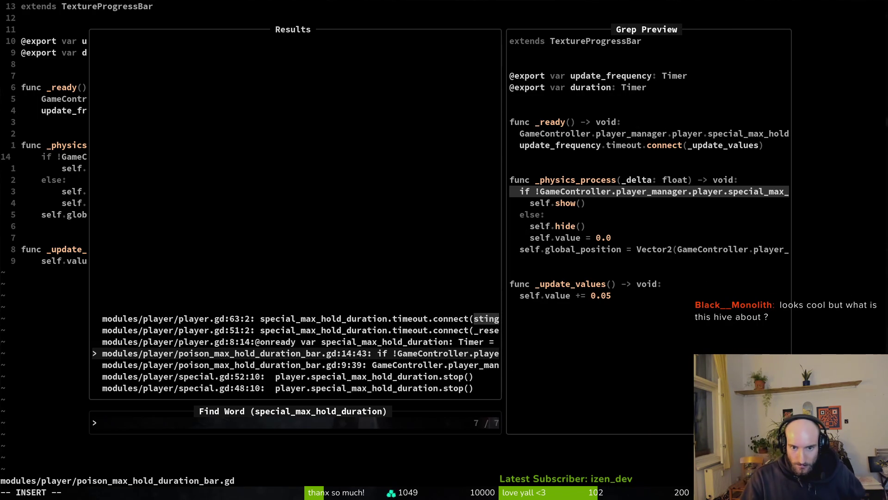
key(ctrl+n)
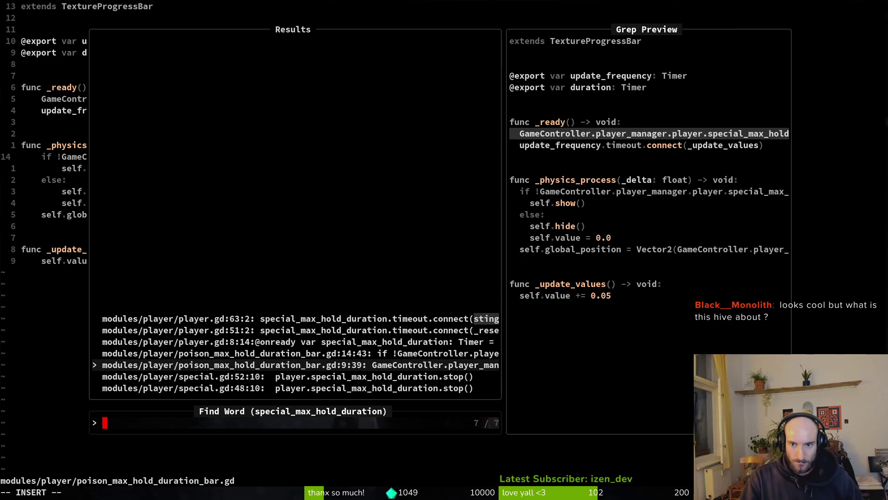
key(ctrl+n)
Save player.gd and move up to the line connecting the hold timer's timeout to _reset_iframes
key(Escape)
key(ctrl+o)
key(ctrl+r)
text(:w)
key(Return)
key(ctrl+u)
key(ctrl+u)
key(ctrl+u)
key(ctrl+u)
key(ctrl+u)
key(ctrl+u)
key(k)
key(k)
key(k)
key(k)
key(k)
key(shift+v)
key(j)
key(Escape)
key(shift+v)
key(y)
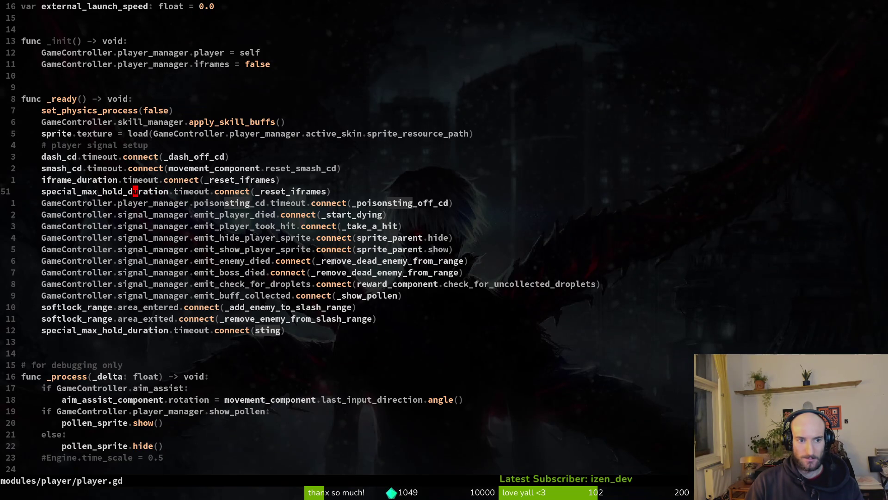
Delete the hold timer's _reset_iframes connection, then open special.gd at the poison_hold_bar variable
key(shift+v)
text(d:w)
key(Return)
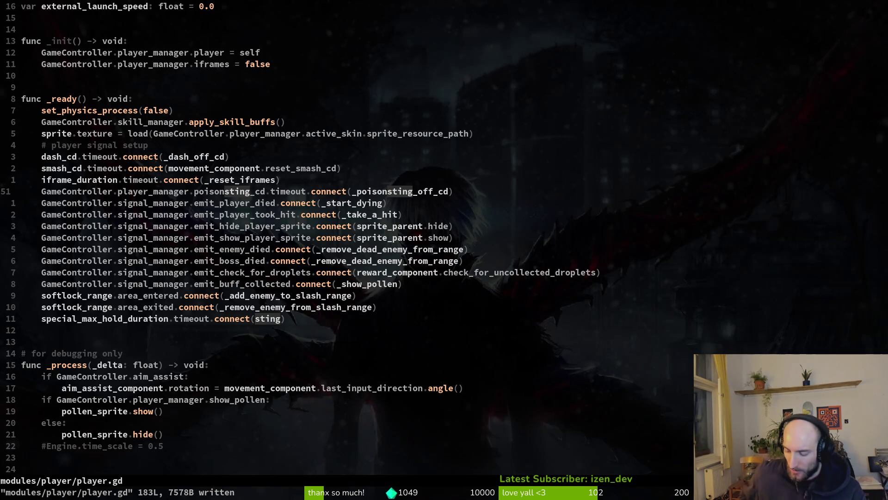
key(space)
key(f)
key(f)
text(special)
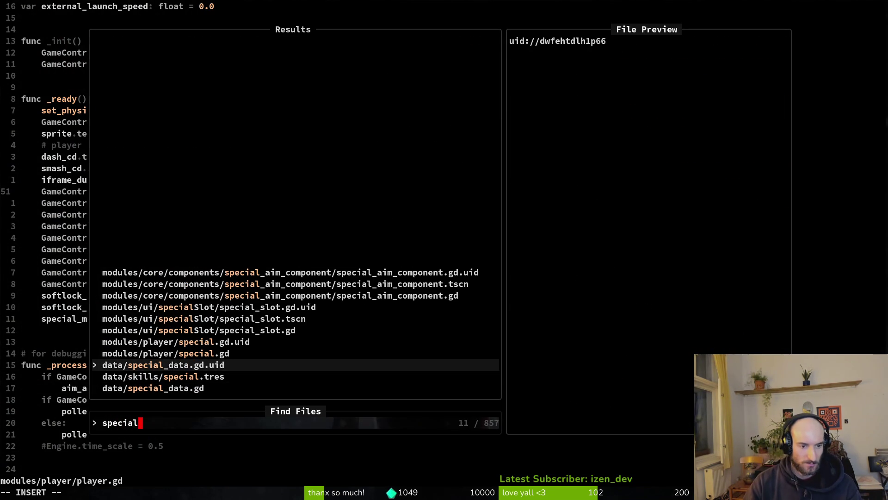
key(Return)
key(1)
key(0)
key(j)
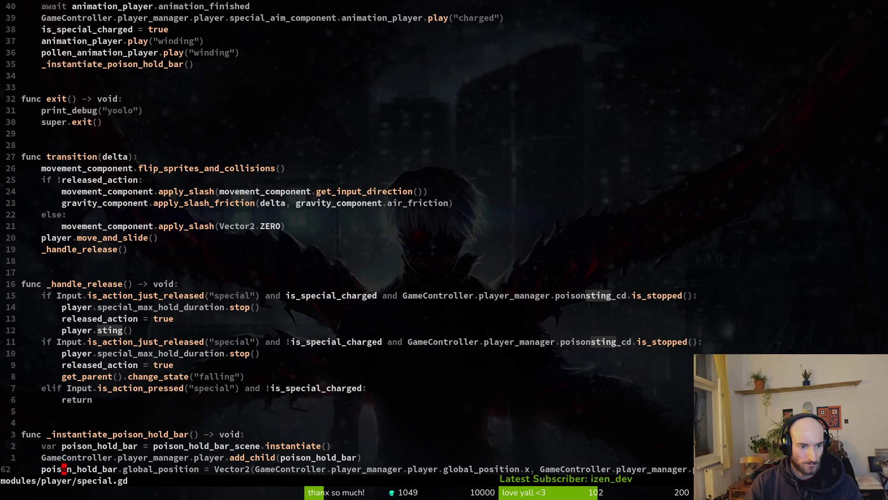
key(k)
key(k)
key(k)
key(j)
key(j)
key(j)
key(k)
key(k)
key(k)
key(b)
Jump to the _instantiate_poison_hold_bar call and read down to the special release handling
key(space)
key(f)
key(w)
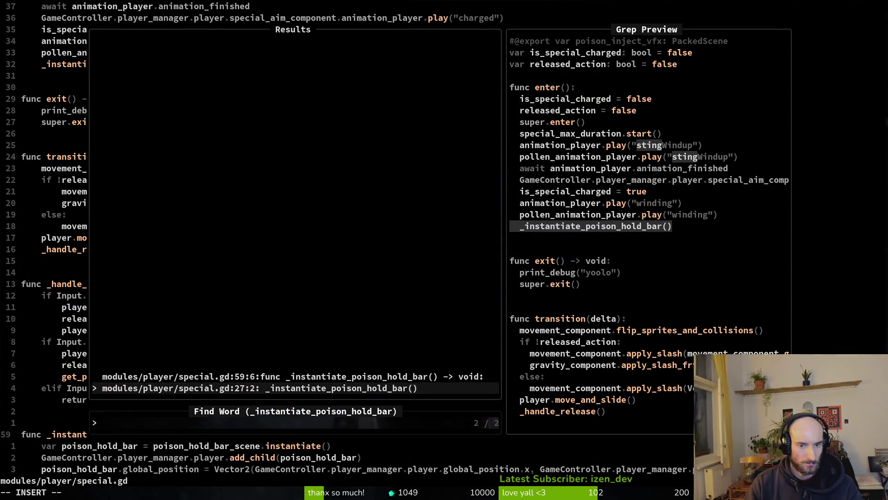
key(Return)
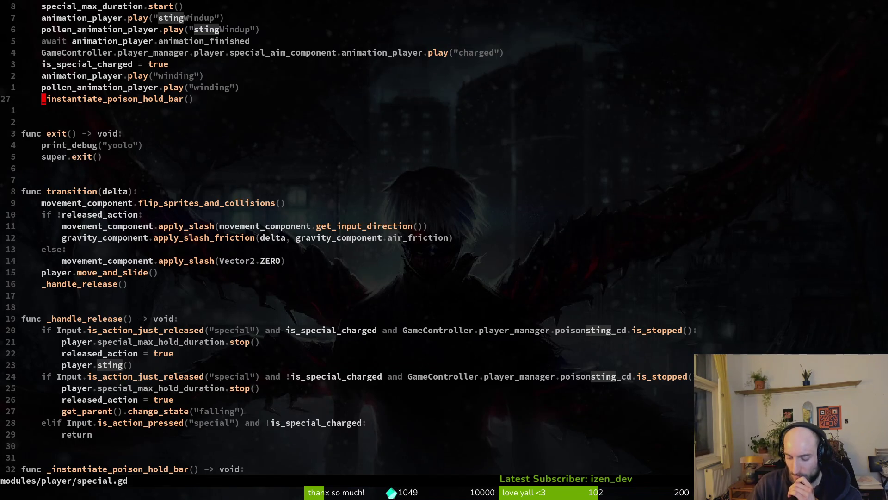
key(j)
key(1)
key(0)
key(j)
key(1)
key(7)
key(j)
key(j)
key(j)
key(j)
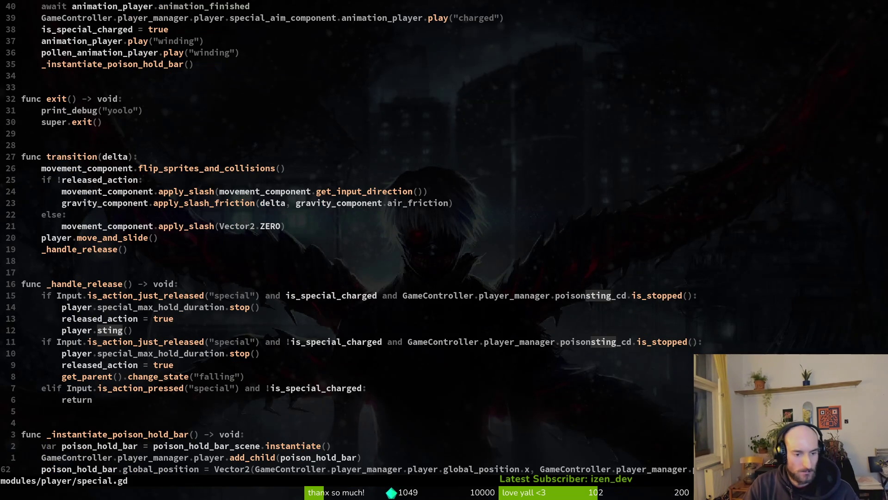
Glance at player.gd's poisonsting_cd connection, return to special.gd and start a project file search
key(ctrl+o)
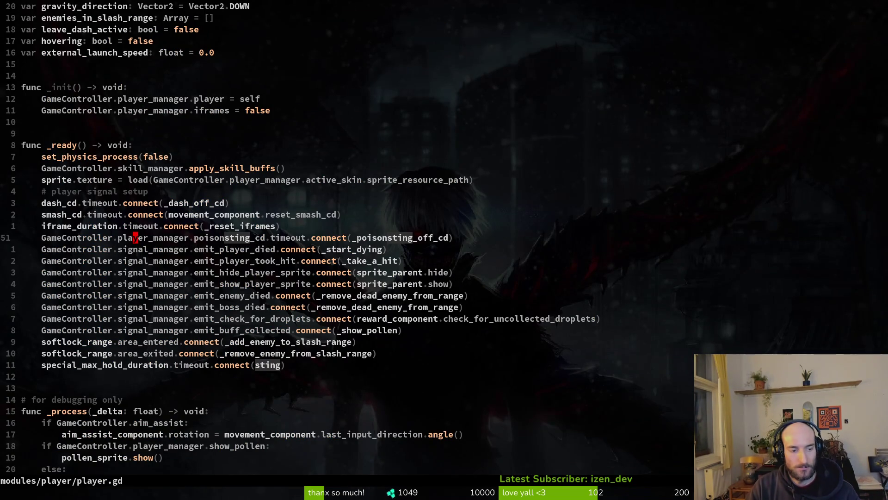
key(ctrl+o)
key(ctrl+o)
key(ctrl+o)
key(space)
key(f)
key(f)
text(poi)
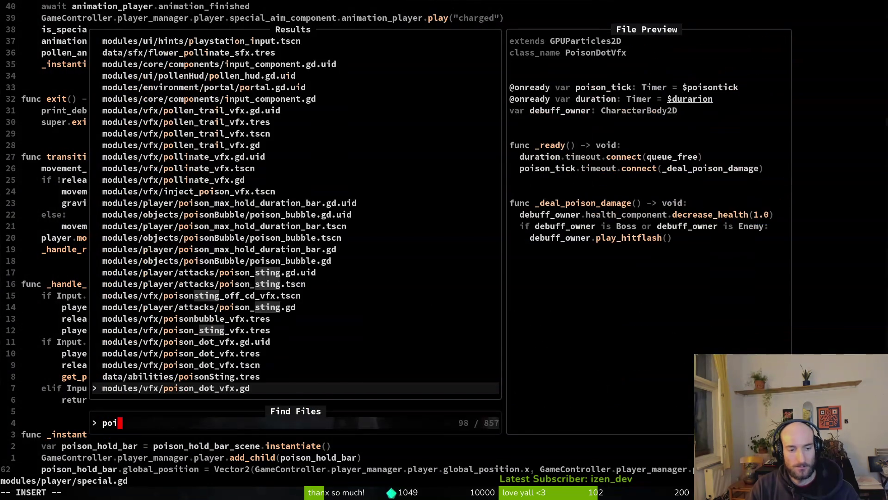
text(hud)
In poison_max_hold_duration_bar.gd add a func _input above _physics_process and start an if event. line
key(Return)
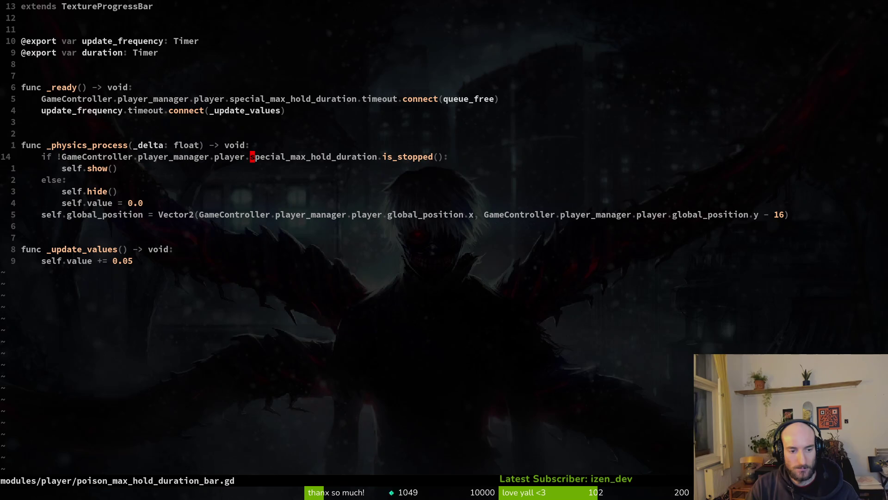
key(k)
key(k)
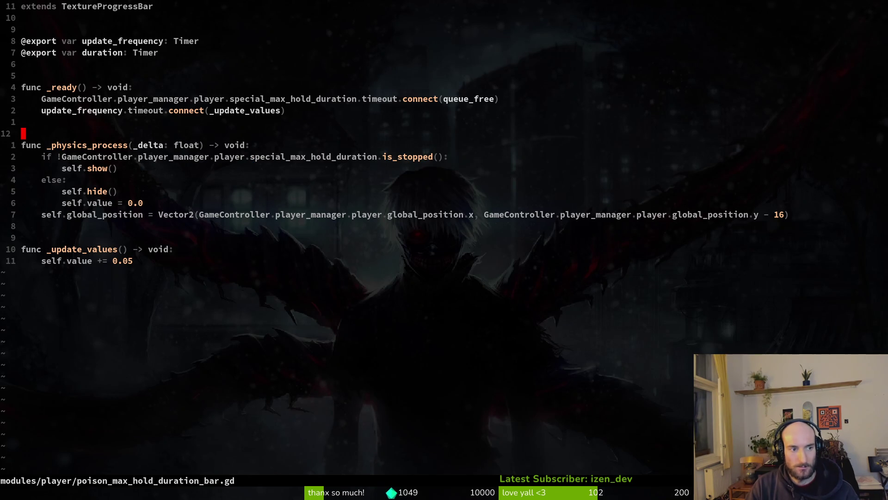
key(o)
key(Return)
text(uf)
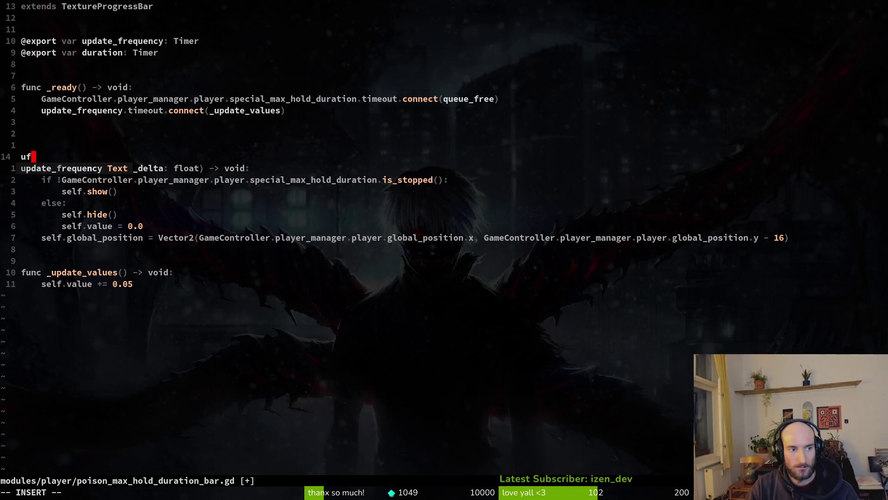
text(unc _inp)
key(Return)
key(Return)
key(Return)
key(Return)
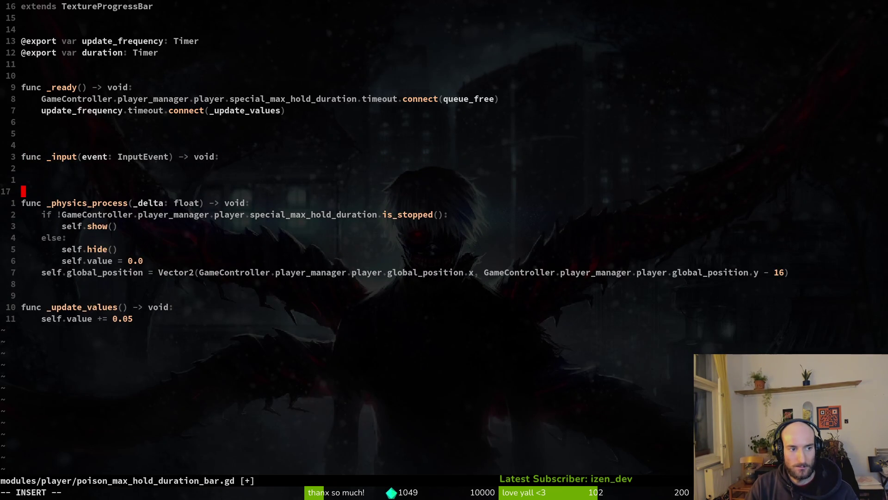
key(Escape)
key(k)
key(k)
key(k)
key(O)
key(BackSpace)
key(j)
key(j)
key(j)
key(O)
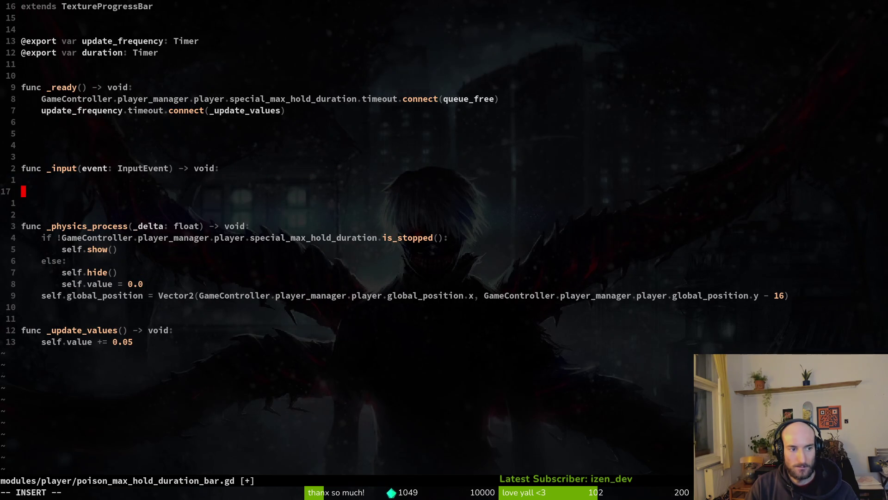
text(if )
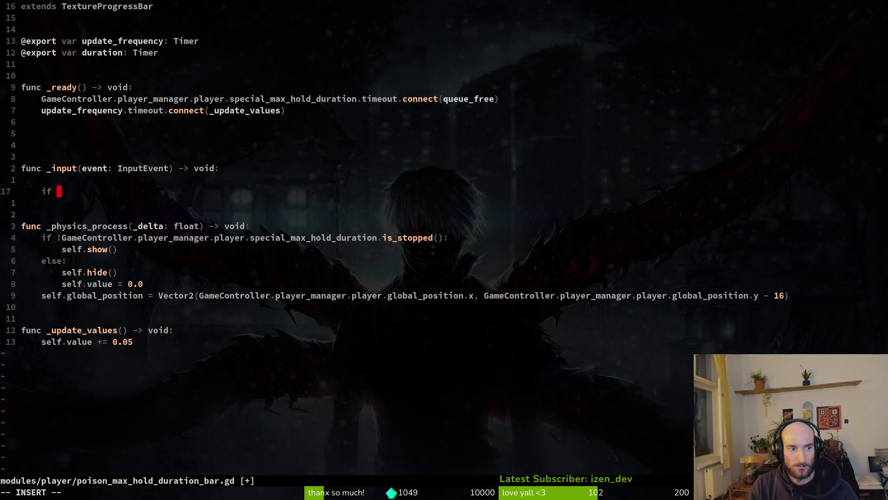
text(event.)
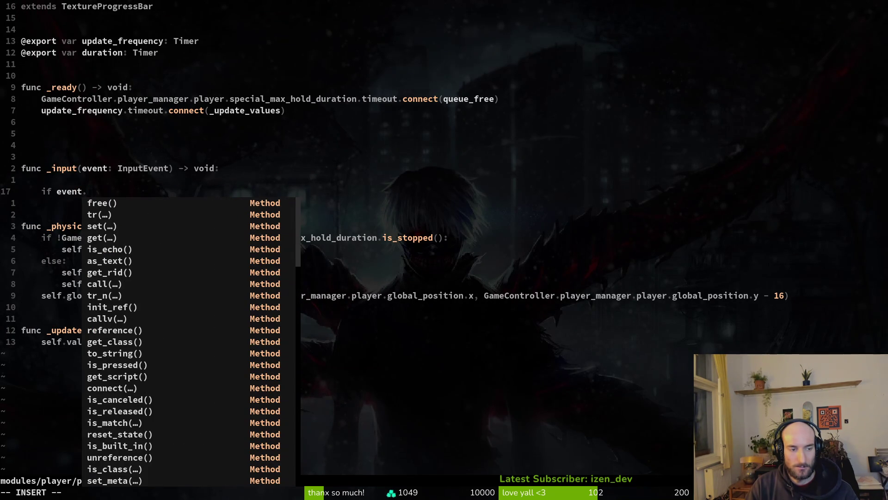
key(Escape)
key(a)
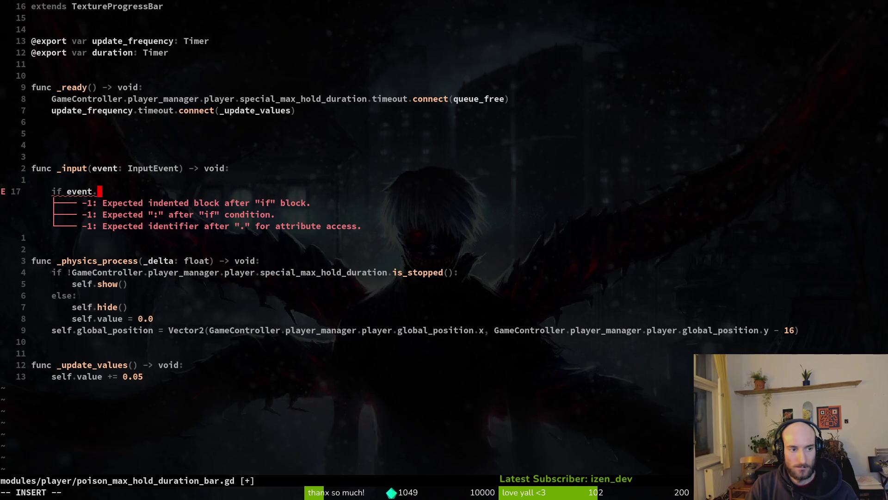
key(Escape)
Find the is_action_released condition in consumable.gd and copy that line
key(space)
key(f)
key(f)
key(Escape)
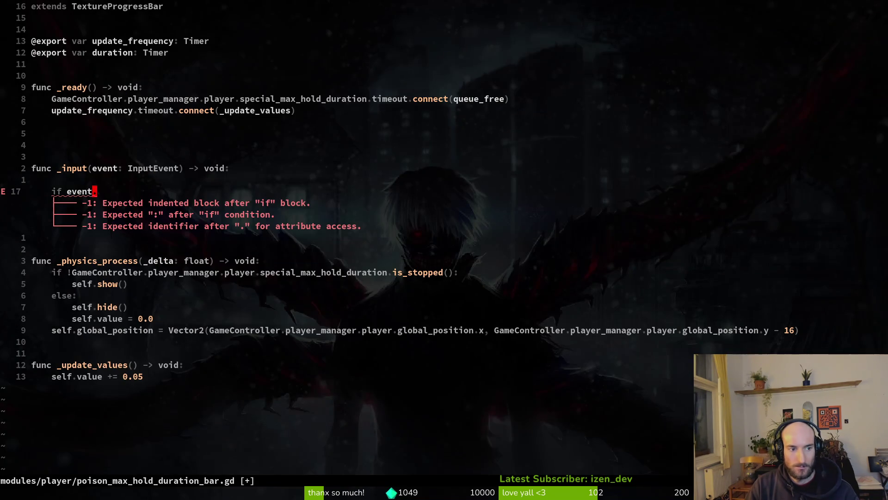
key(space)
key(f)
key(w)
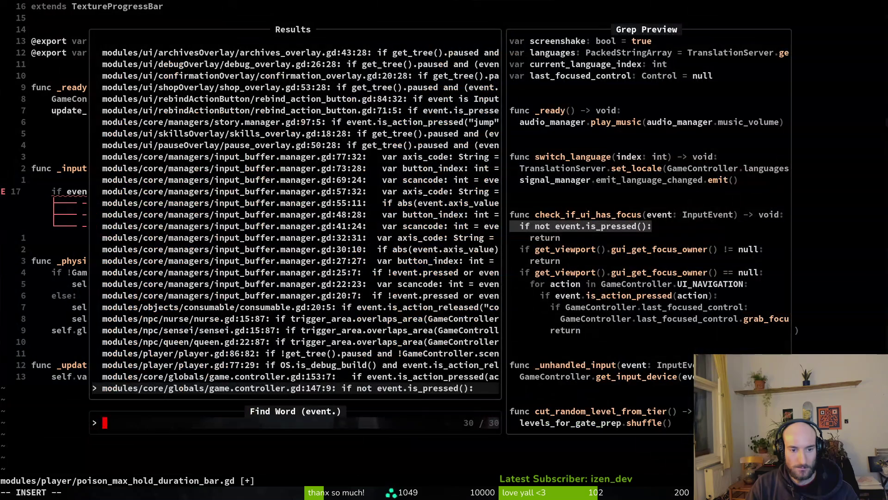
key(Up)
key(Up)
key(Up)
key(Up)
key(Up)
key(Up)
key(Up)
key(Up)
key(Down)
key(Return)
key(V)
key(y)
Paste it as if event.is_action_released("special"): self.queue_free() and save the script
key(ctrl+o)
key(V)
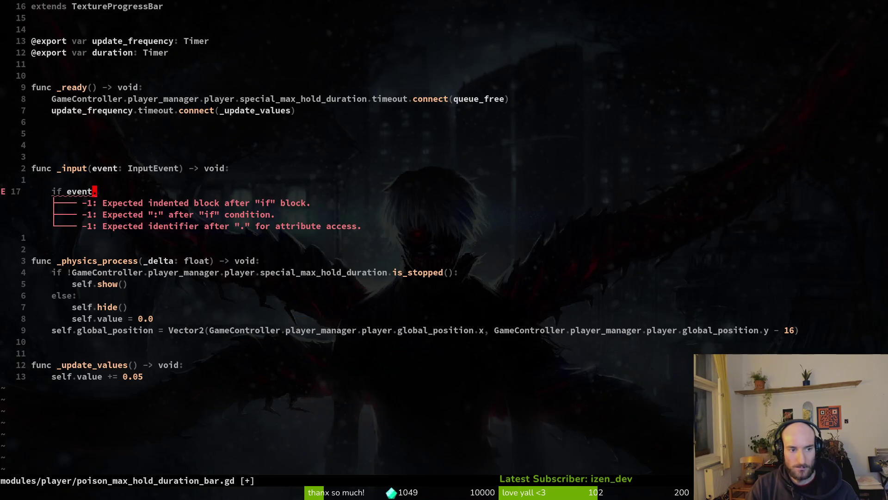
key(p)
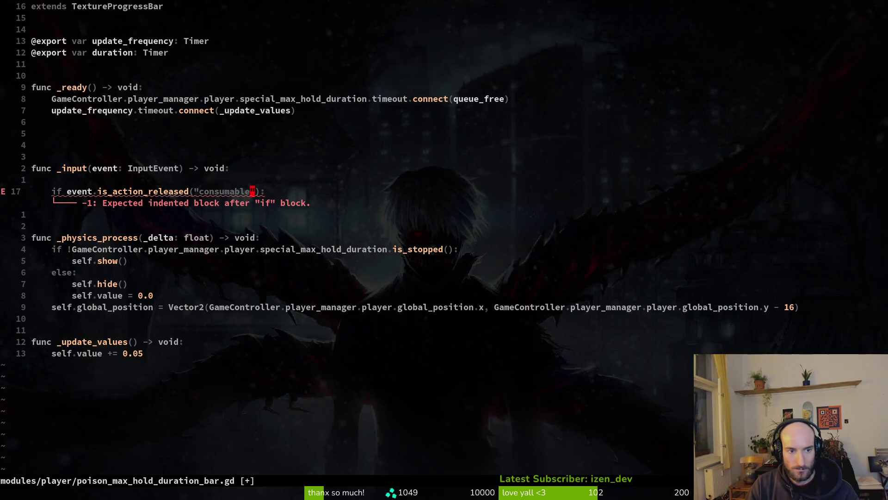
key(c)
key(i)
key(quotedbl)
text(specia)
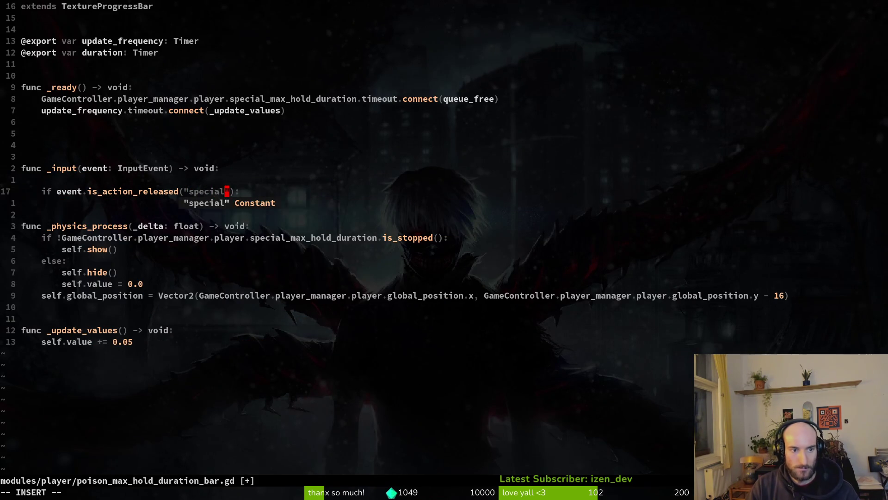
text(l)
key(Escape)
text(o)
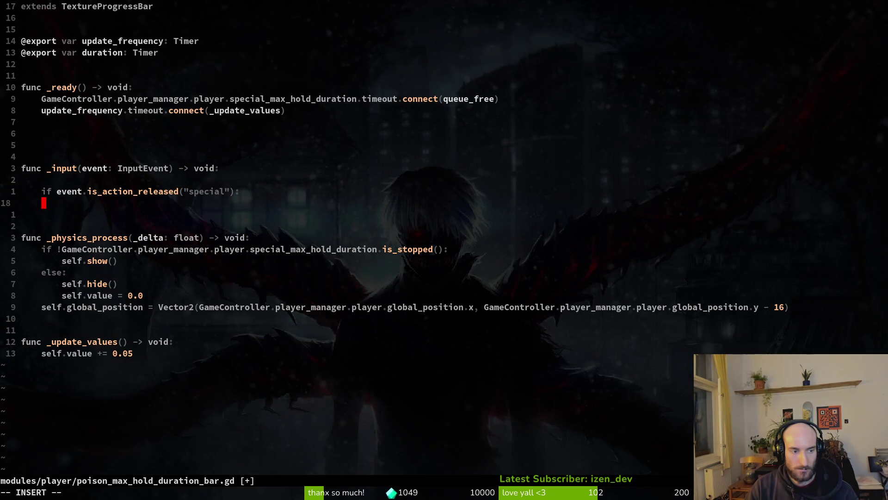
text(self.queue_free()
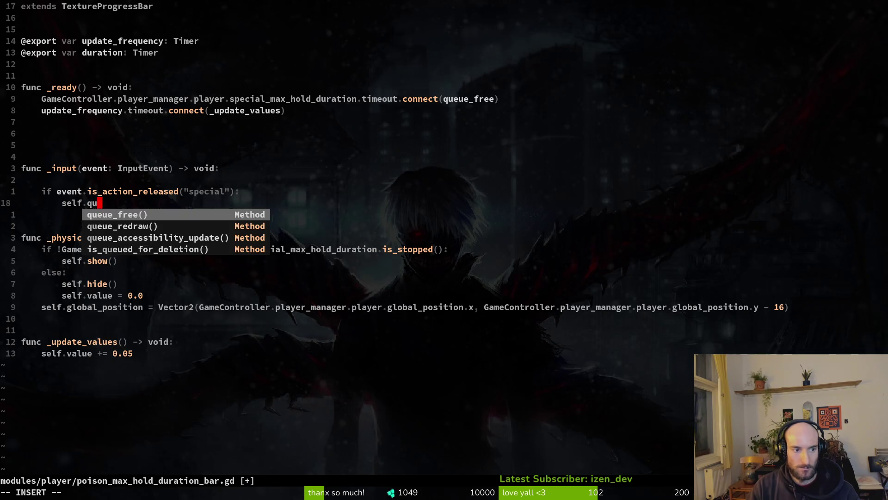
key(Return)
key(Escape)
text(:w)
key(Return)
Remove the extra blank lines around func _input, save again and run the game
key(k)
key(k)
key(k)
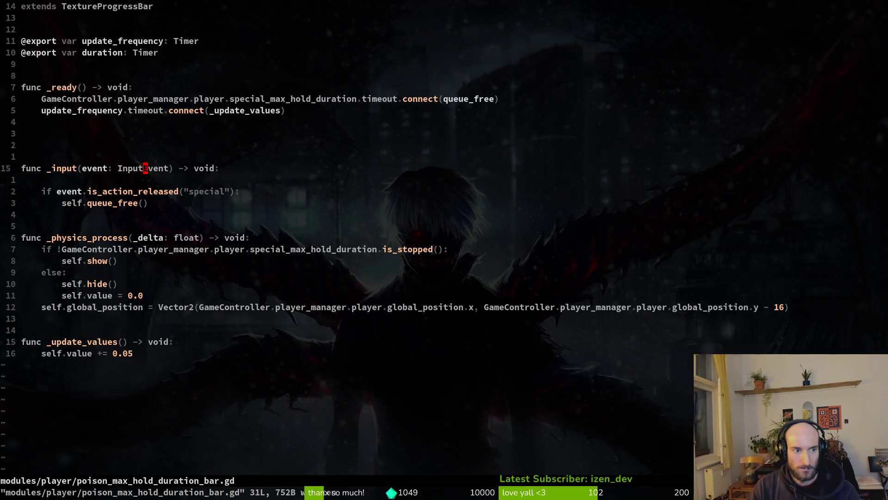
key(j)
key(d)
key(d)
text(:w)
key(Return)
key(k)
key(k)
key(k)
key(k)
key(d)
key(d)
key(d)
key(d)
text(:w)
key(Return)
key(j)
key(j)
key(F5)
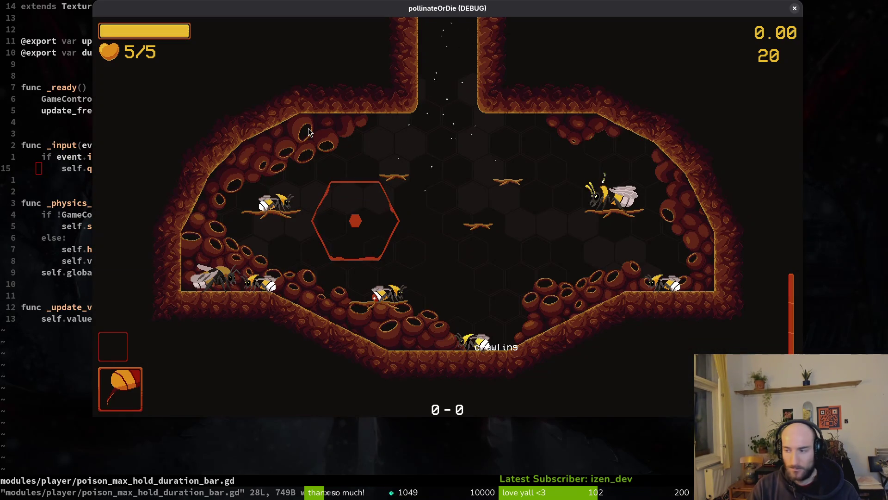
Run the hive level, hold and release the special repeatedly while moving the bee, then leave the game
key(Escape)
key(F5)
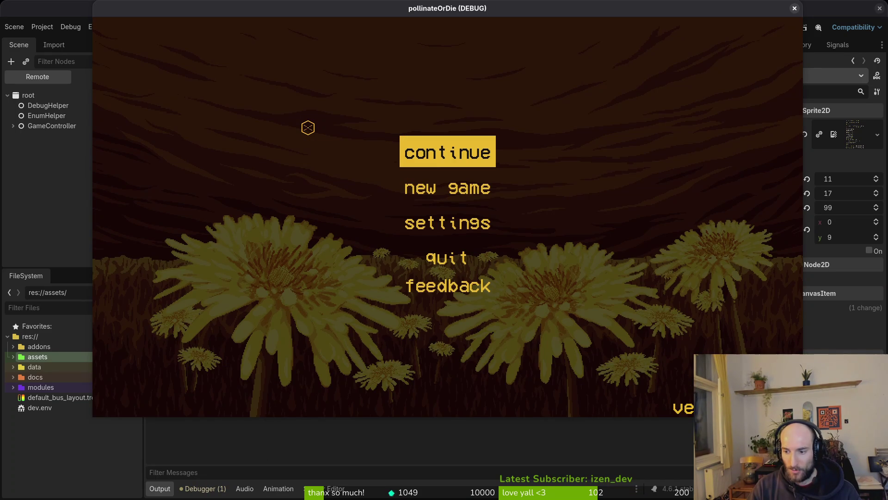
key(Return)
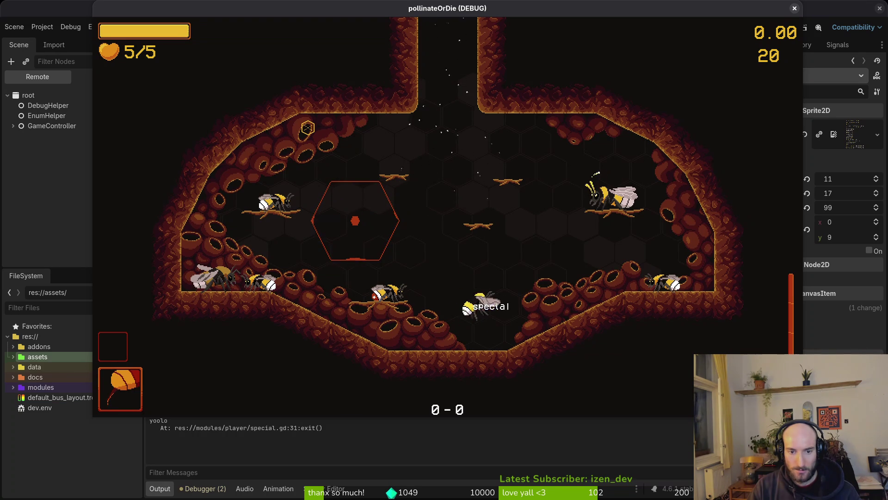
key(space)
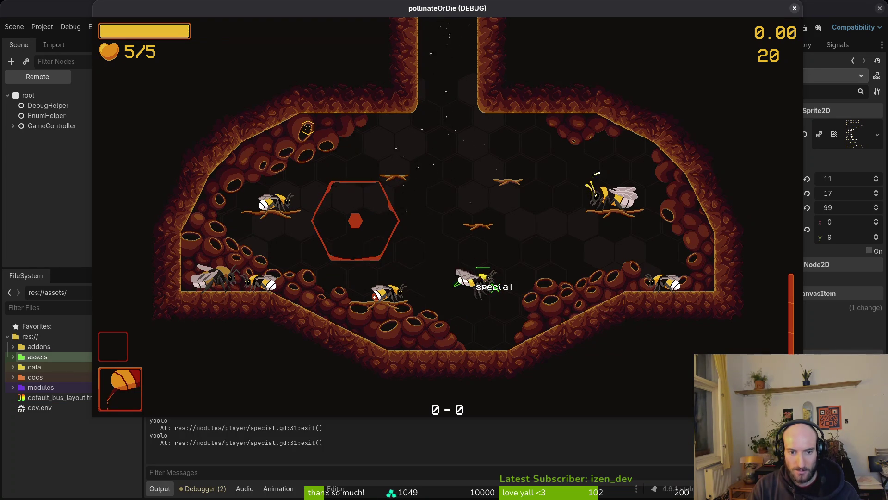
key(shift)
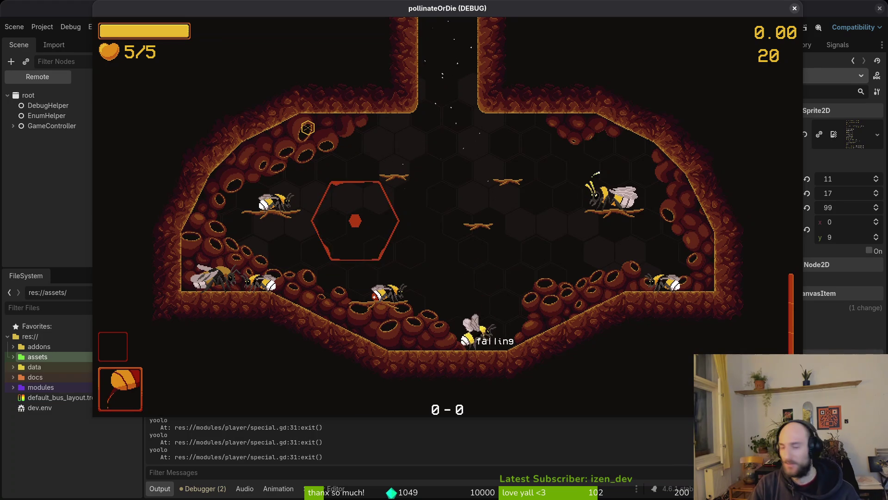
key(shift)
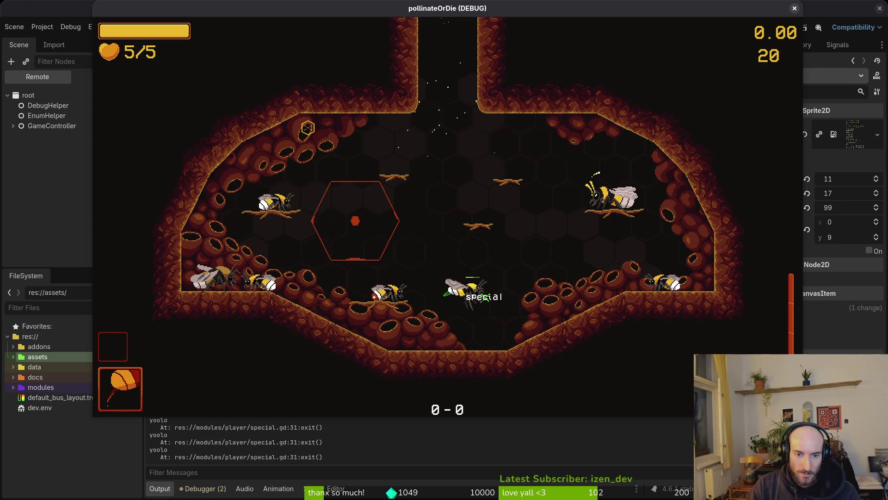
key(Right)
key(Left)
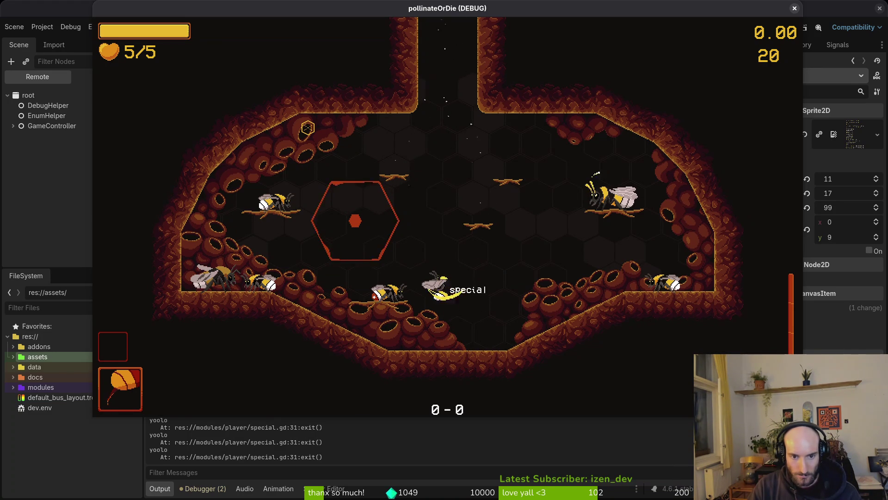
key(Right)
key(space)
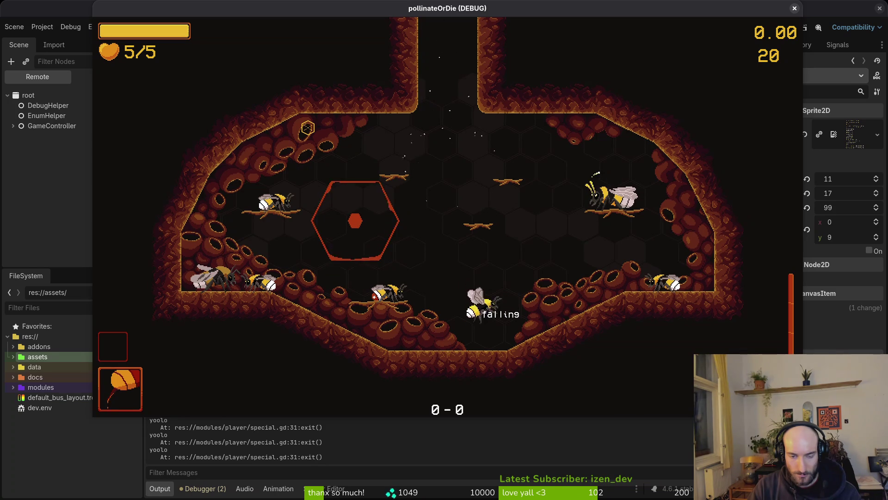
key(space)
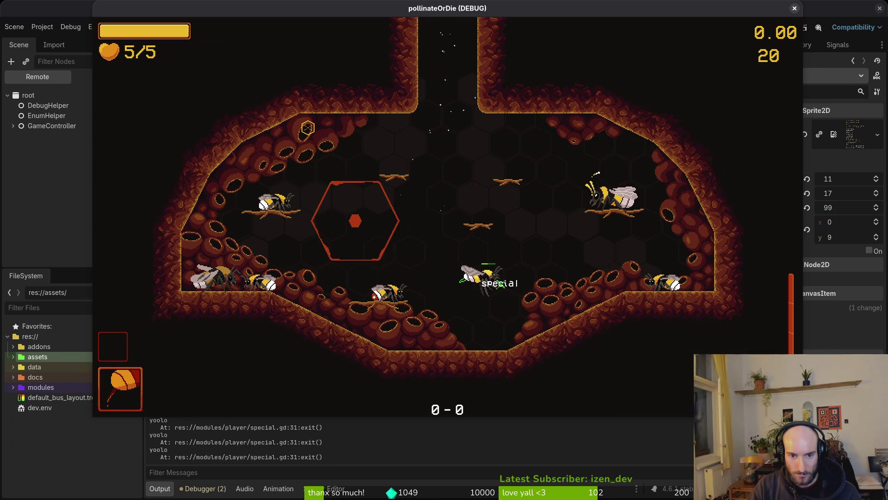
key(alt+Tab)
key(alt+Tab)
key(alt+Tab)
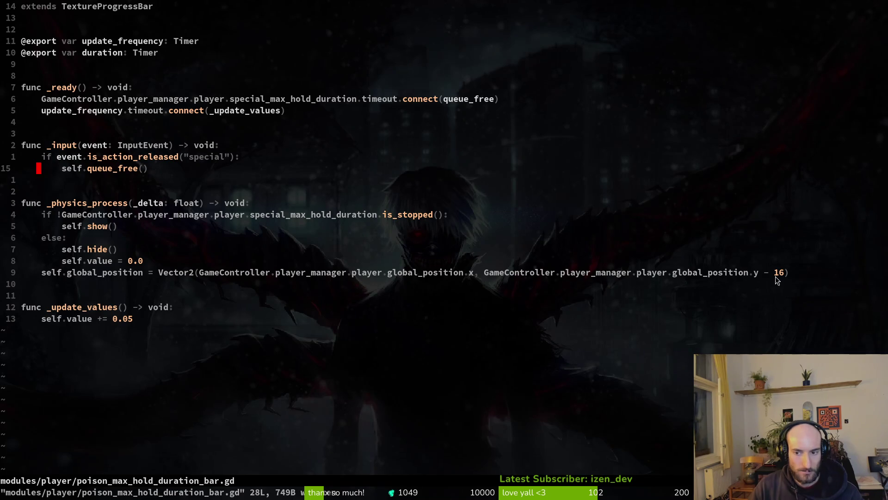
Remove the stray space before the comma in the global_position line, save, and switch to the bar scene in Godot
click(476, 272)
key(i)
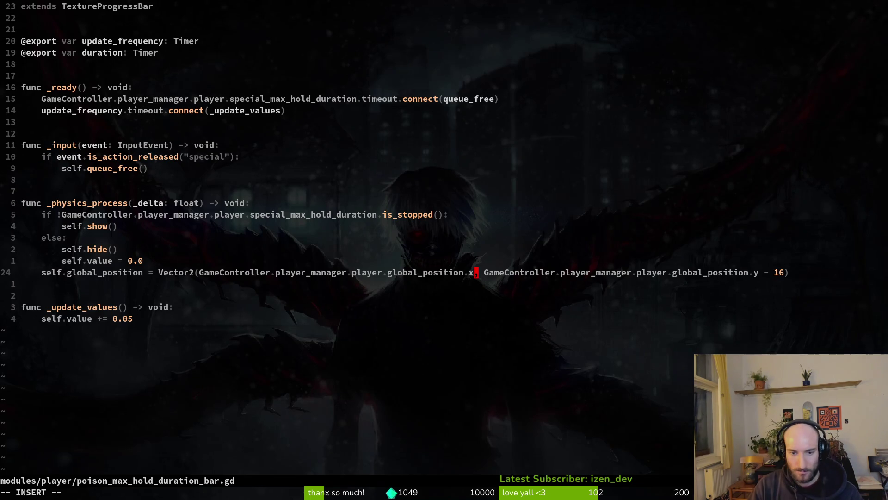
key(BackSpace)
key(Escape)
text(:w)
key(Return)
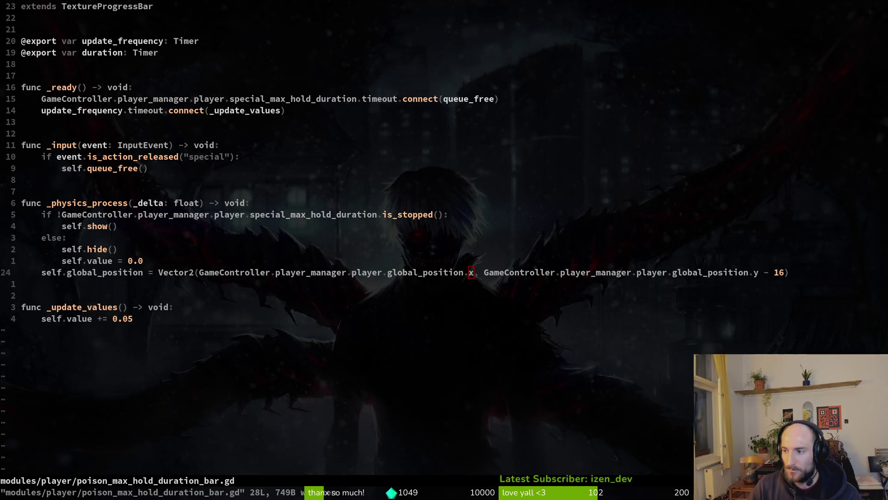
key(alt+Tab)
click(230, 44)
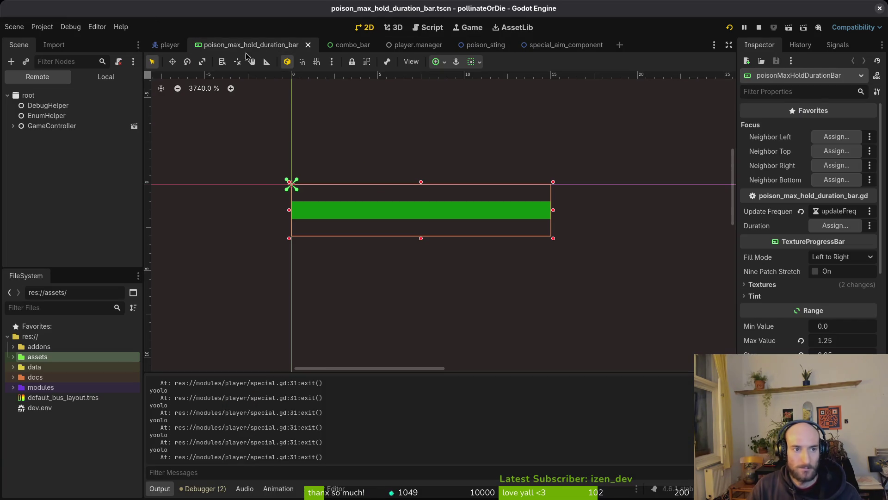
Drag the progress bar to (-7, 0), save the scene, stop the game and relaunch it
click(105, 77)
scroll(447, 248, down, 3)
click(494, 269)
mouse_move(494, 269)
mouse_down()
mouse_move(413, 275)
mouse_move(427, 278)
mouse_up()
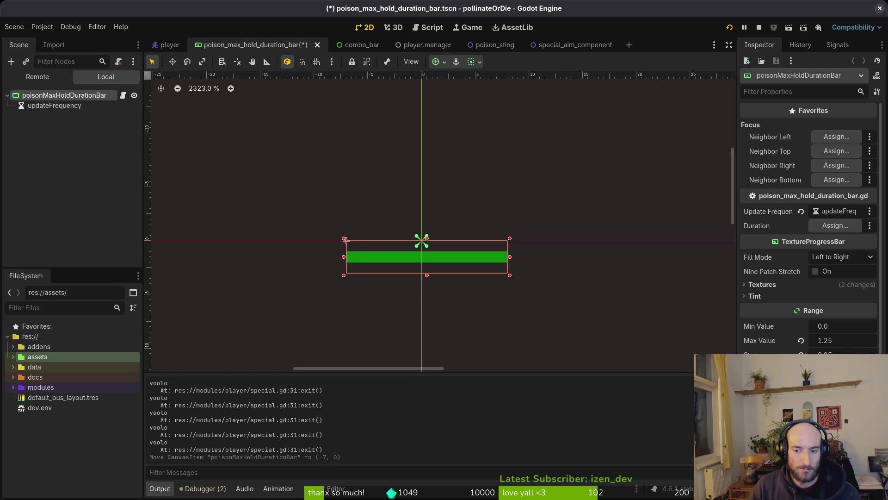
scroll(798, 303, down, 5)
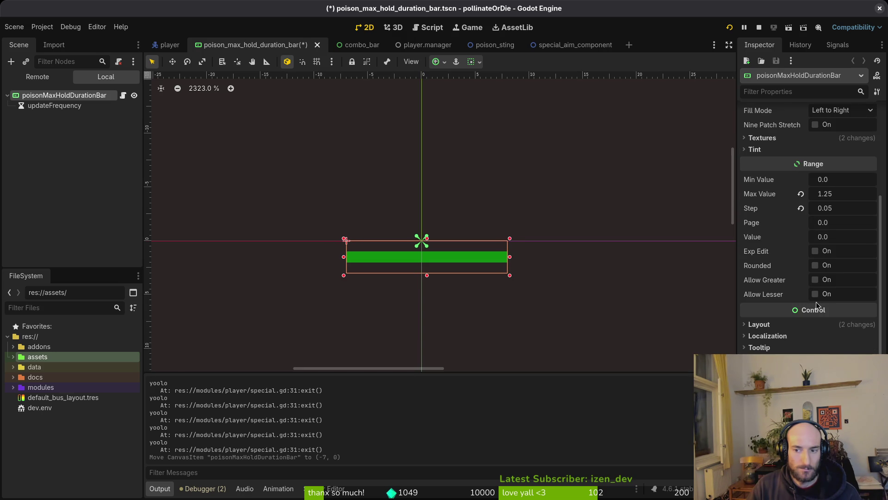
click(777, 325)
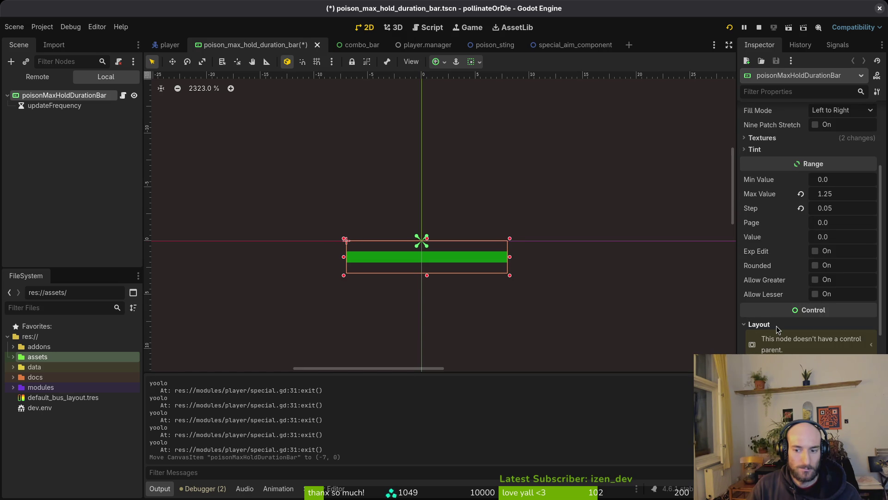
scroll(454, 261, up, 2)
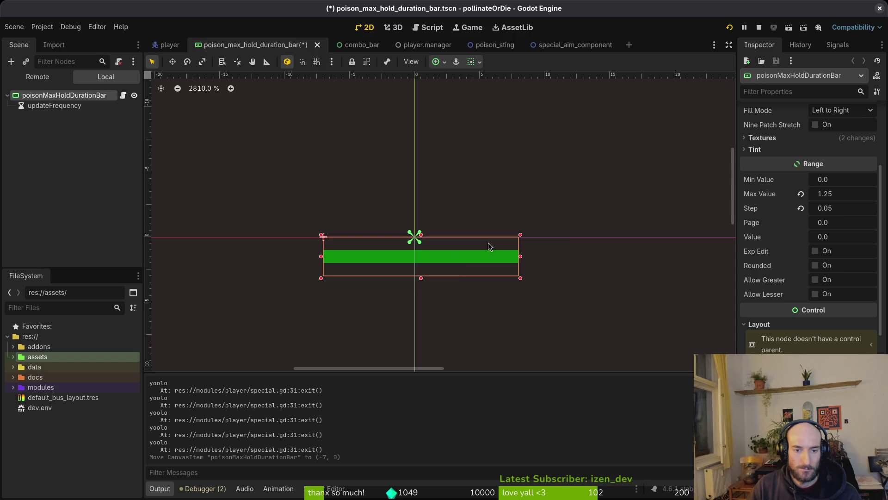
key(ctrl+s)
click(759, 27)
click(729, 27)
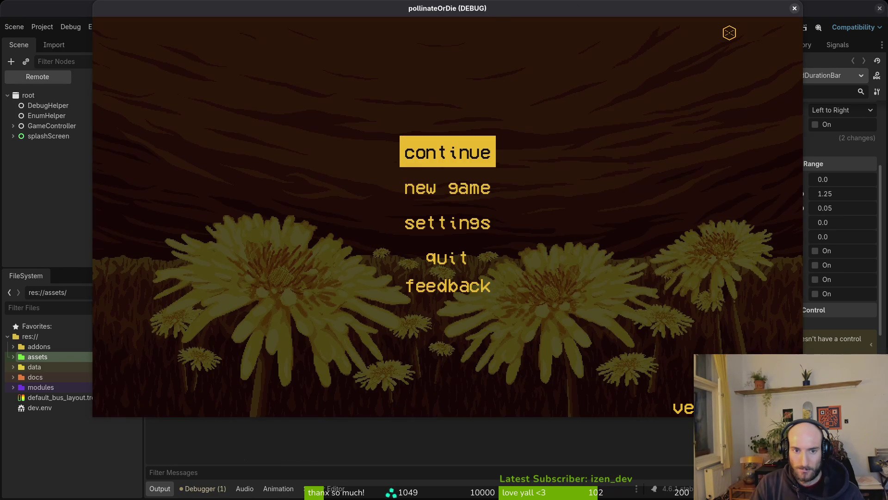
Playtest, drag the bar further left of the origin, save and rerun the project
key(Return)
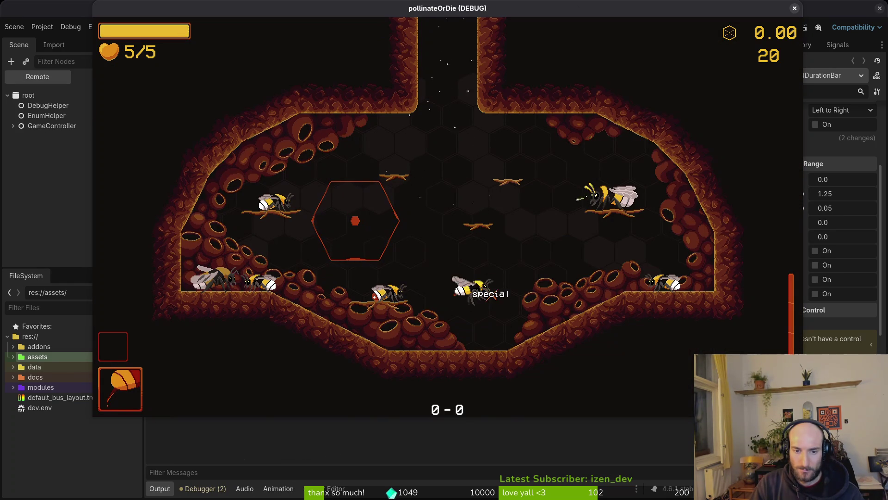
key(Escape)
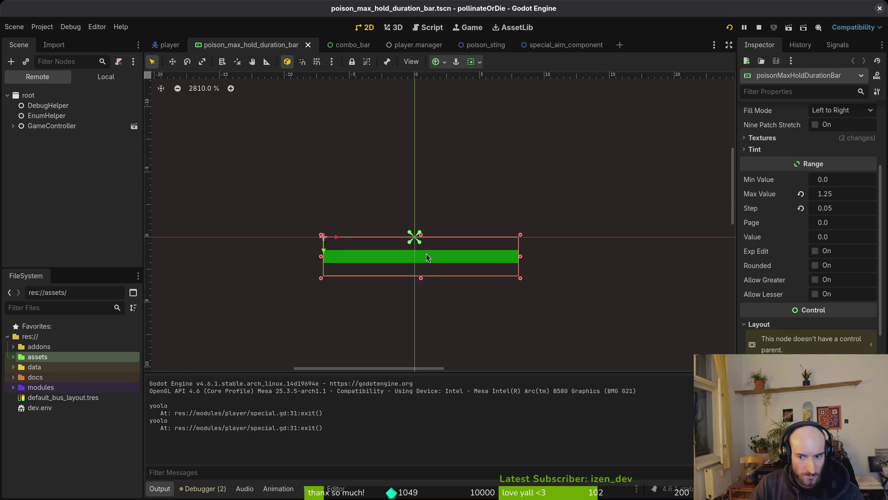
mouse_move(430, 254)
mouse_down()
mouse_move(339, 255)
mouse_move(336, 217)
mouse_up()
key(ctrl+s)
click(757, 28)
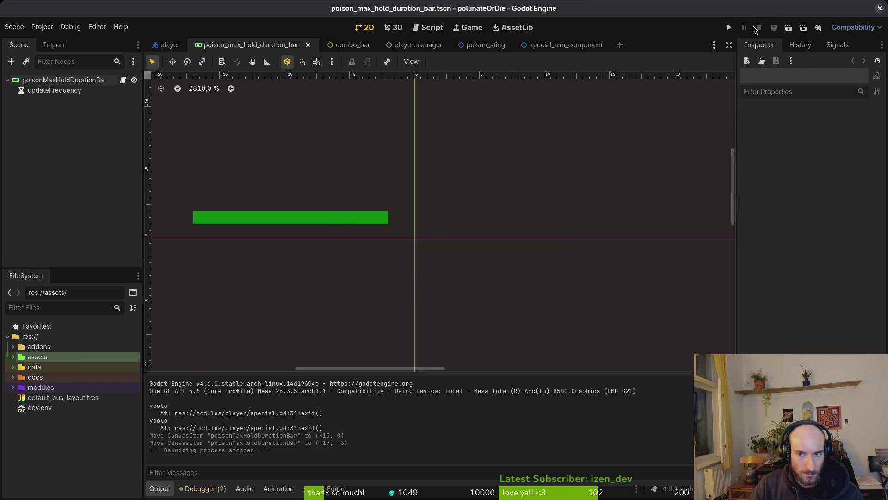
click(729, 27)
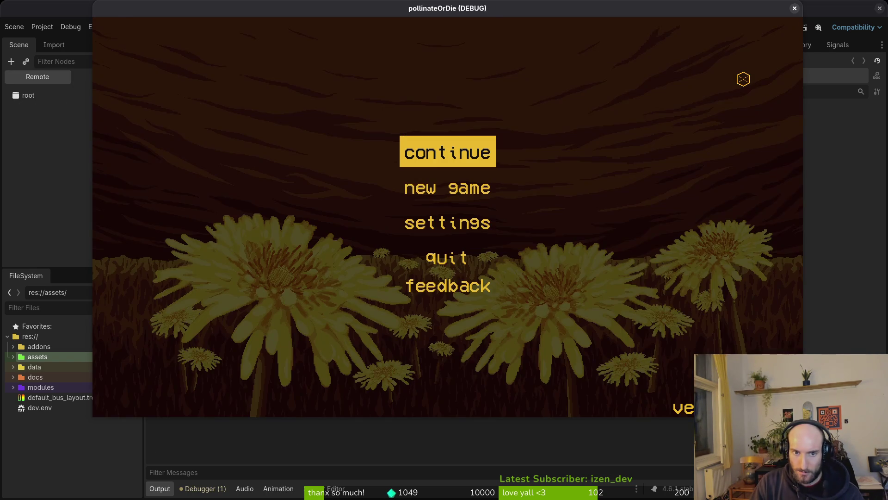
key(Return)
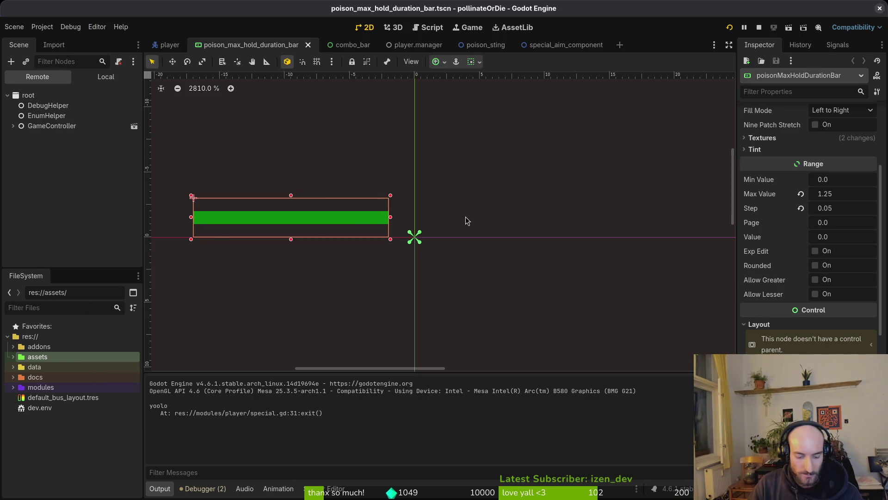
Undo the bar moves back to (0, 0) and centre its pivot offset ratio in the local scene
key(ctrl+z)
key(ctrl+z)
key(ctrl+z)
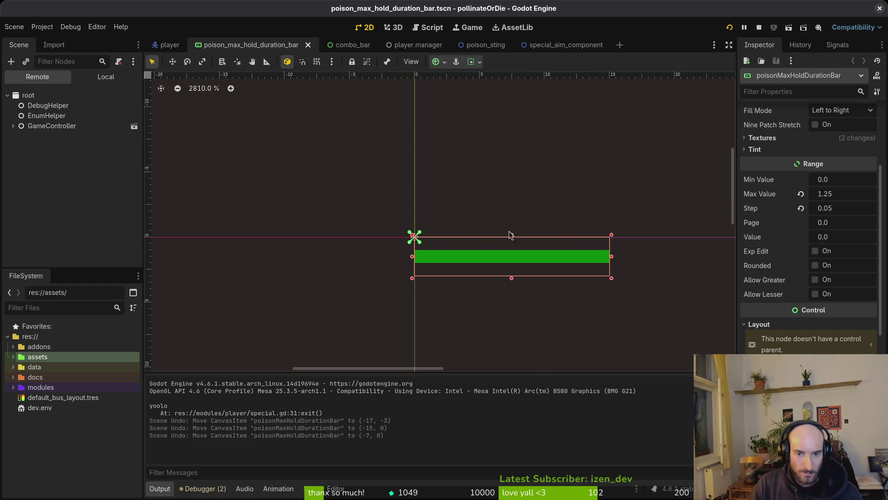
scroll(809, 229, down, 1)
scroll(808, 229, down, 2)
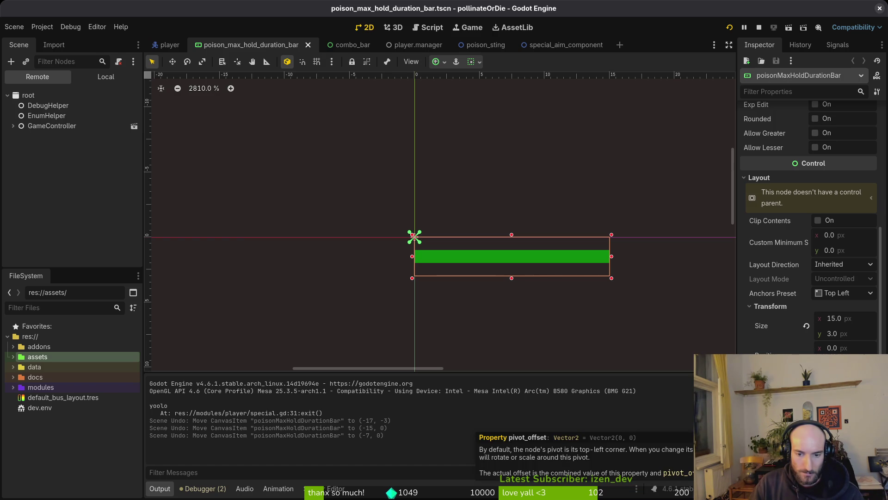
scroll(809, 229, down, 3)
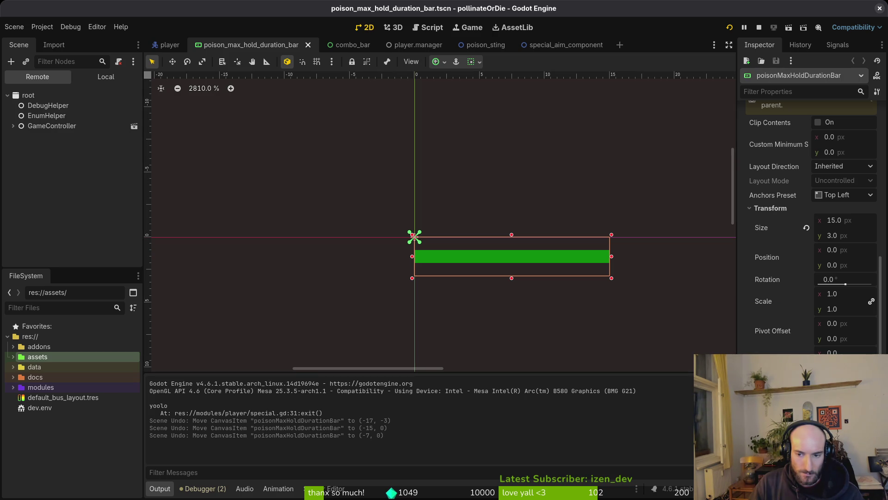
scroll(826, 297, up, 2)
scroll(826, 298, up, 1)
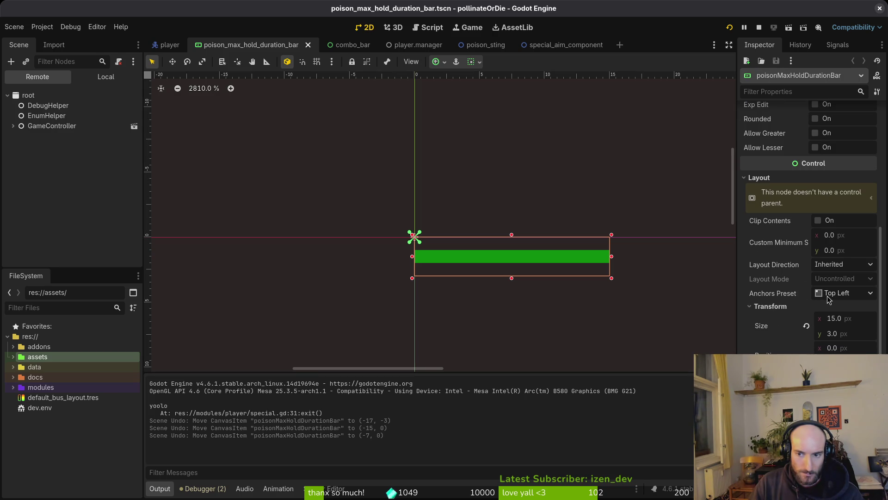
click(106, 77)
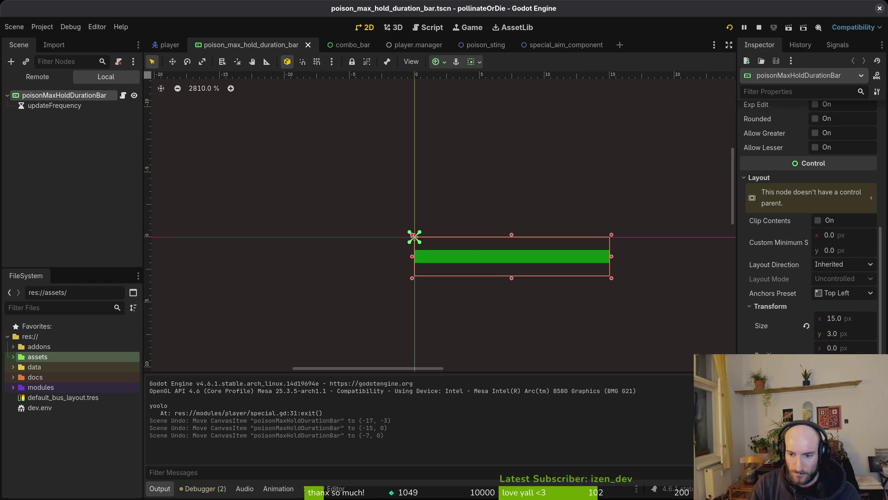
click(764, 325)
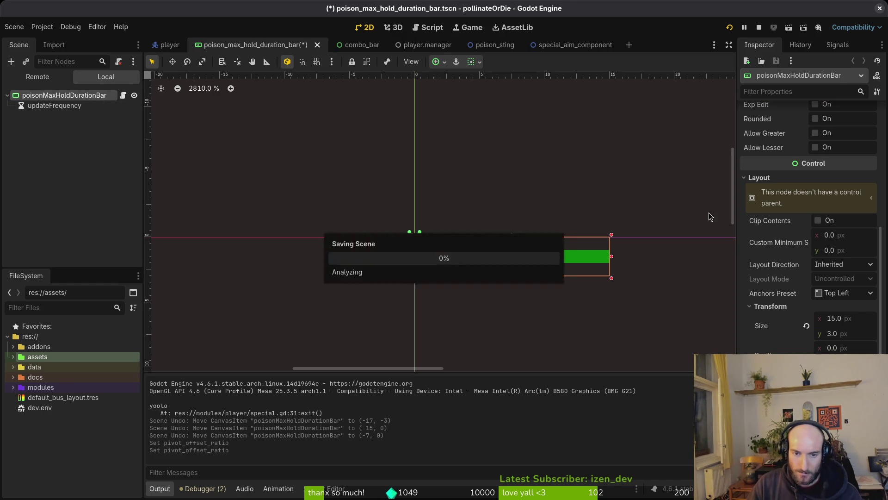
Relaunch the game with F5 and trigger the bee's double jump and special hold, then close it
key(F5)
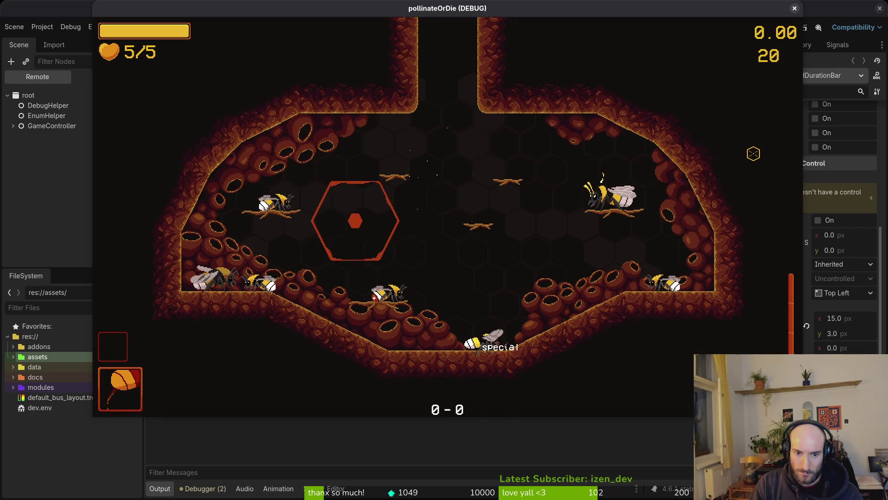
key(space)
key(shift)
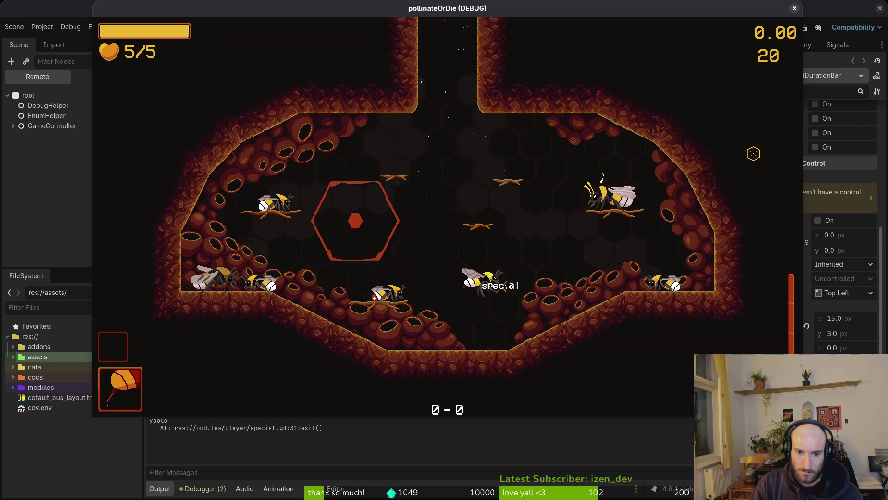
key(F8)
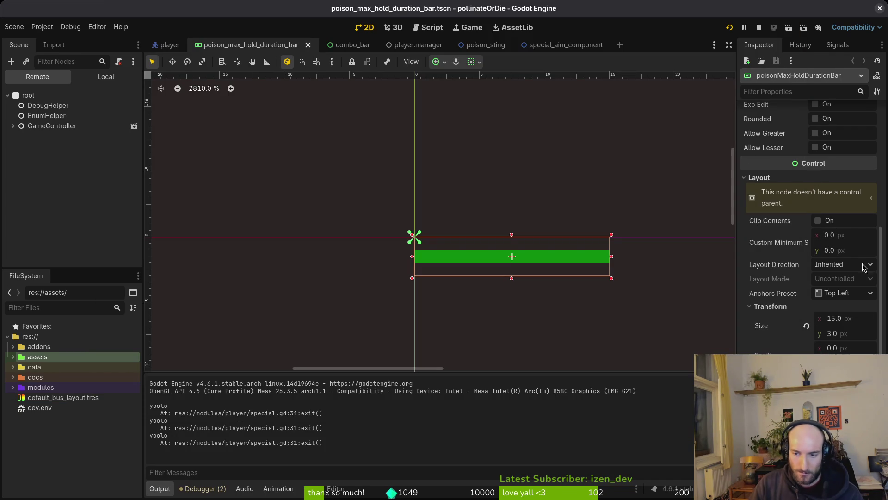
Stop the debug session, playtest the level once more, and show the local scene tree
click(757, 29)
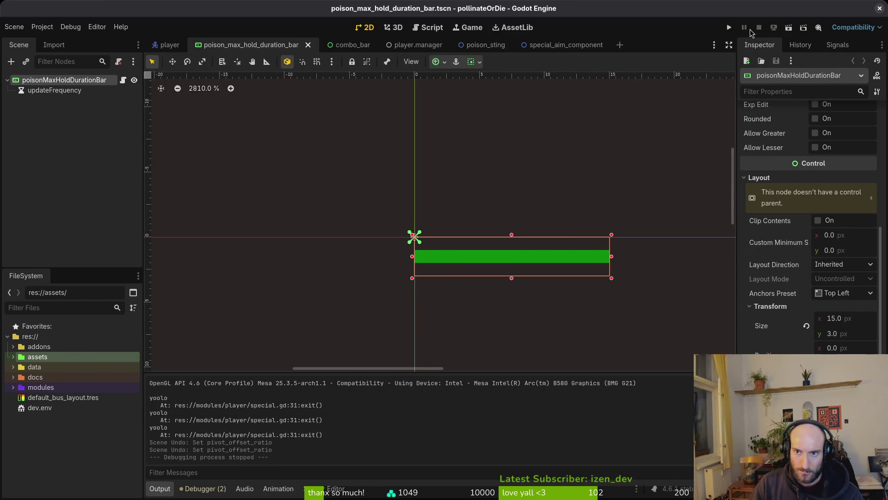
click(728, 27)
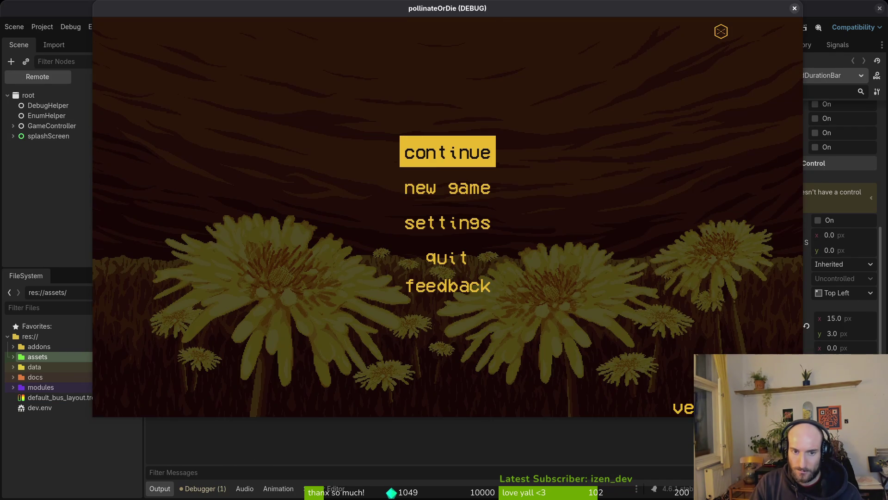
key(Return)
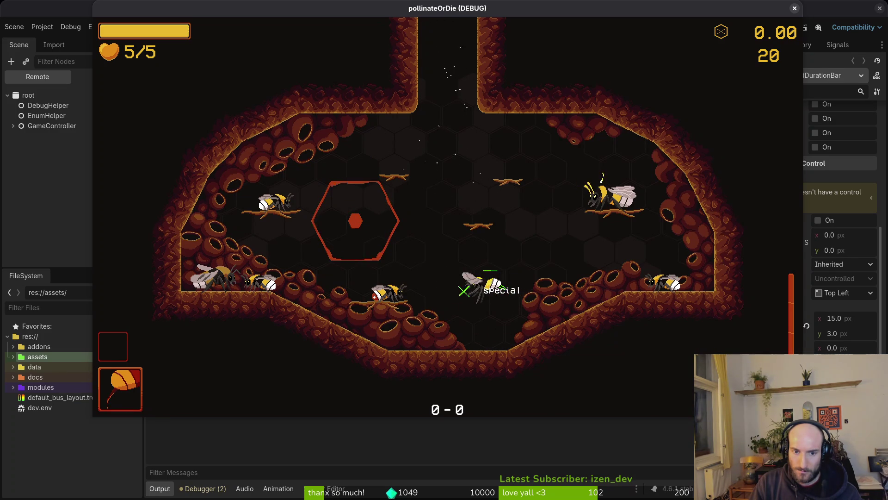
key(F8)
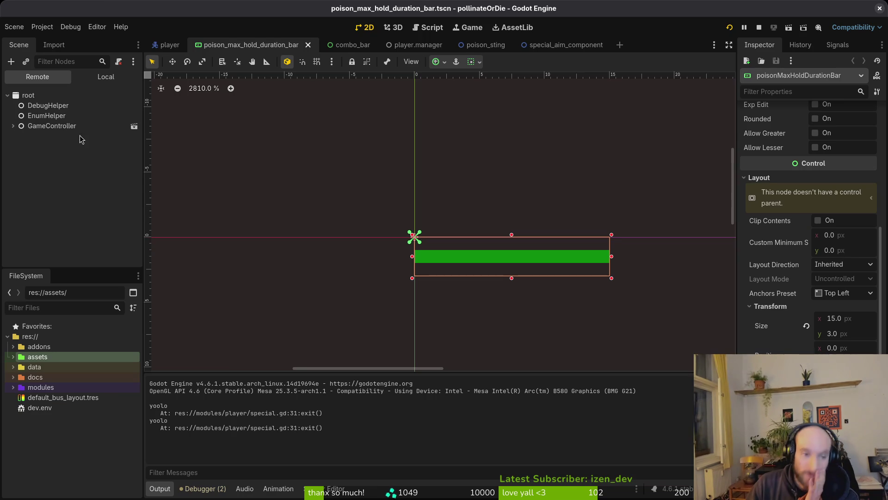
click(106, 77)
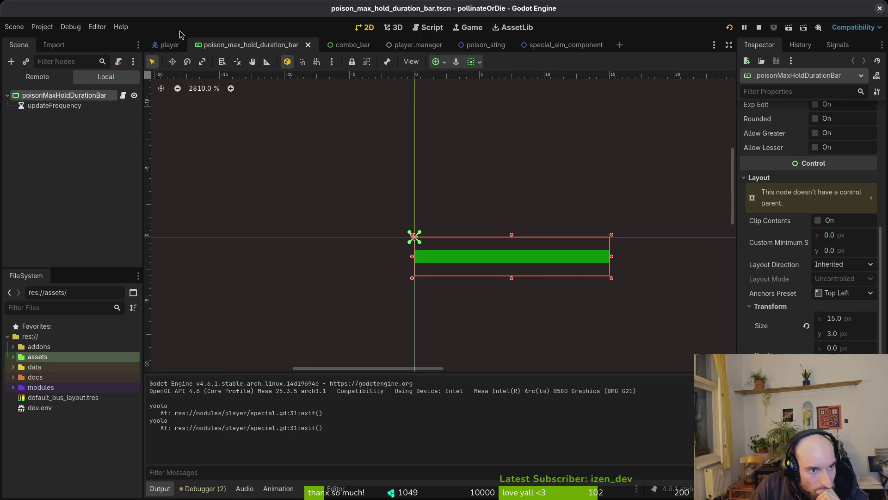
click(174, 45)
scroll(56, 236, down, 3)
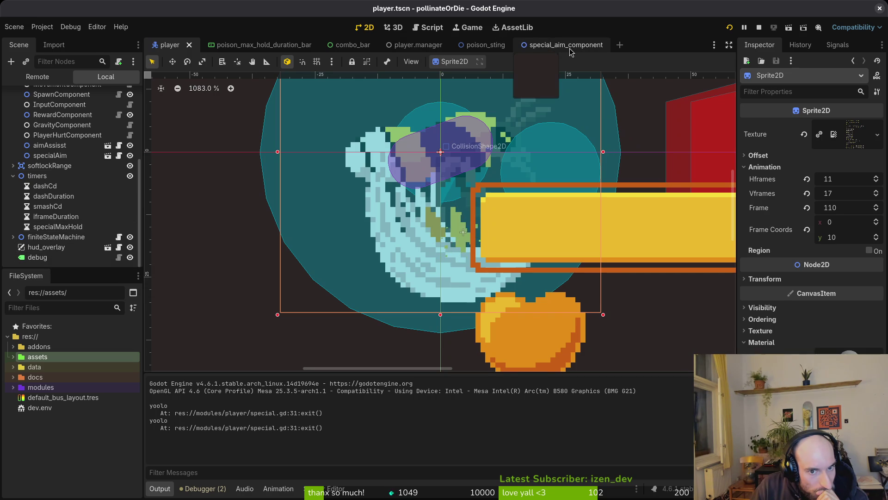
scroll(361, 229, down, 2)
scroll(368, 216, down, 2)
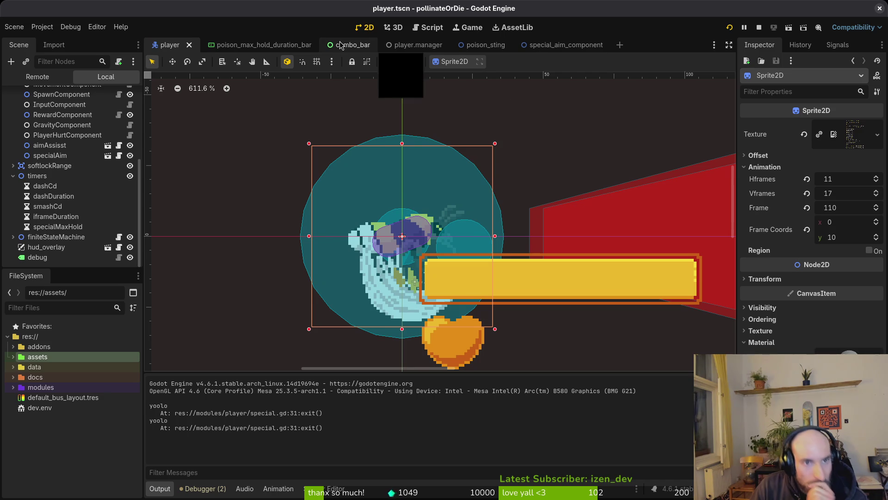
click(229, 44)
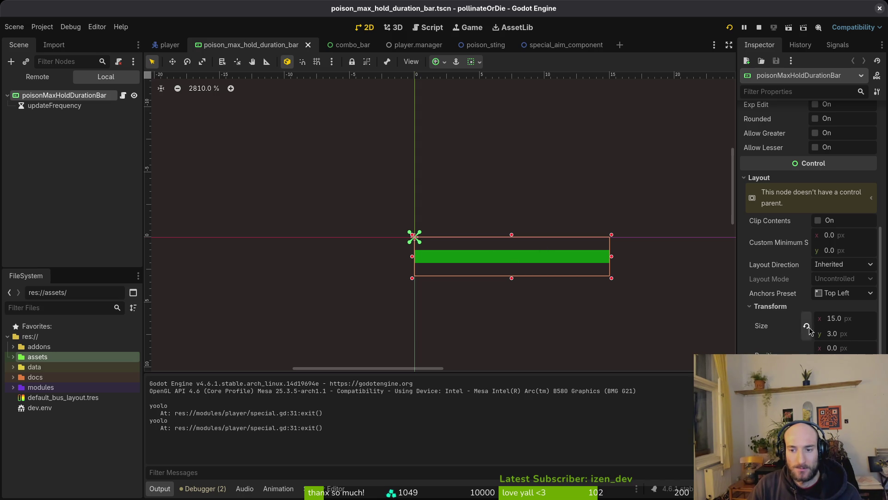
Set the bar's Anchors Preset to Center and playtest the hive level
click(847, 293)
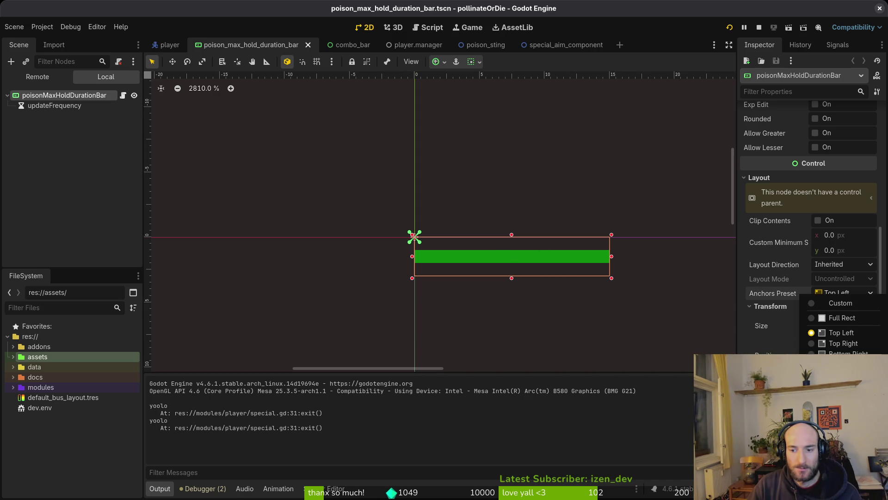
click(842, 417)
click(730, 29)
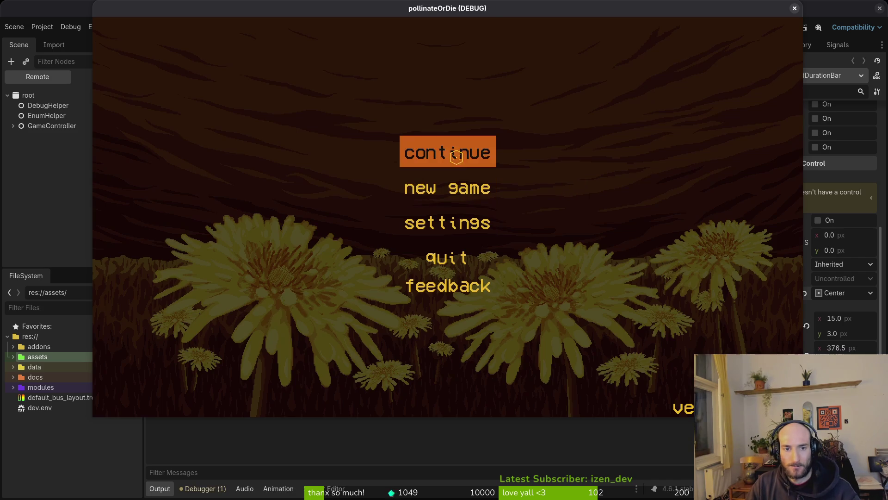
click(458, 155)
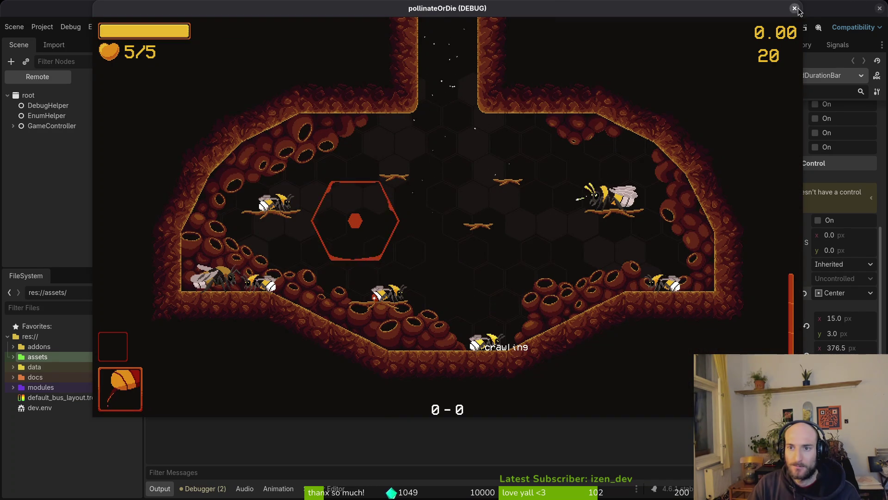
key(Escape)
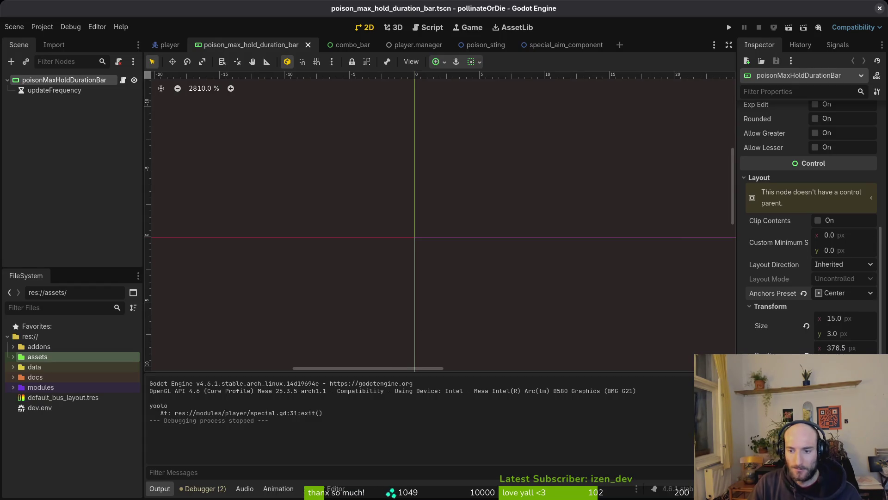
Restore the bar's anchors to Top Left and switch over to its script in Neovim
click(804, 293)
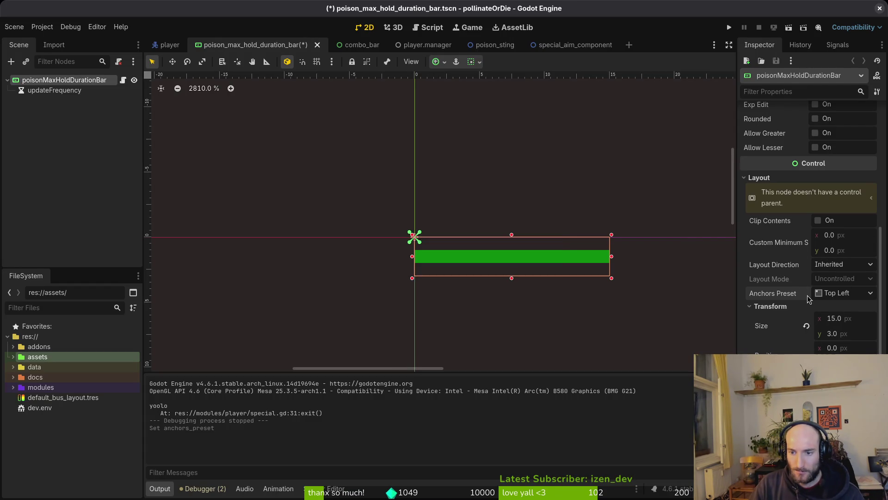
scroll(480, 202, down, 3)
drag(480, 202, 325, 189)
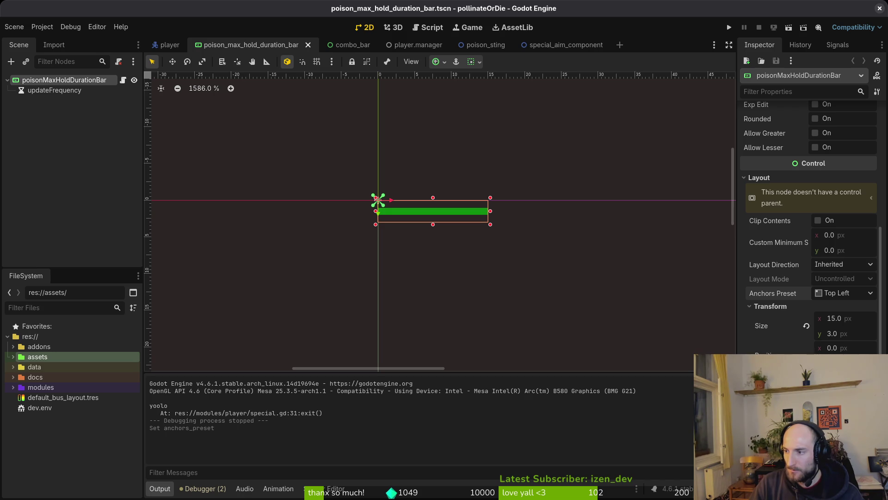
key(alt+Tab)
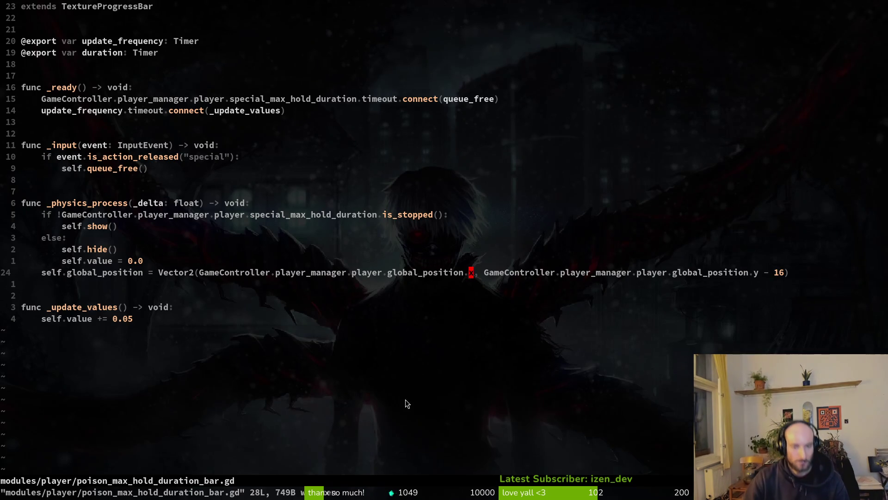
Back in the Godot editor, move the bar to about (-7, -2) near the scene origin
key(alt+Tab)
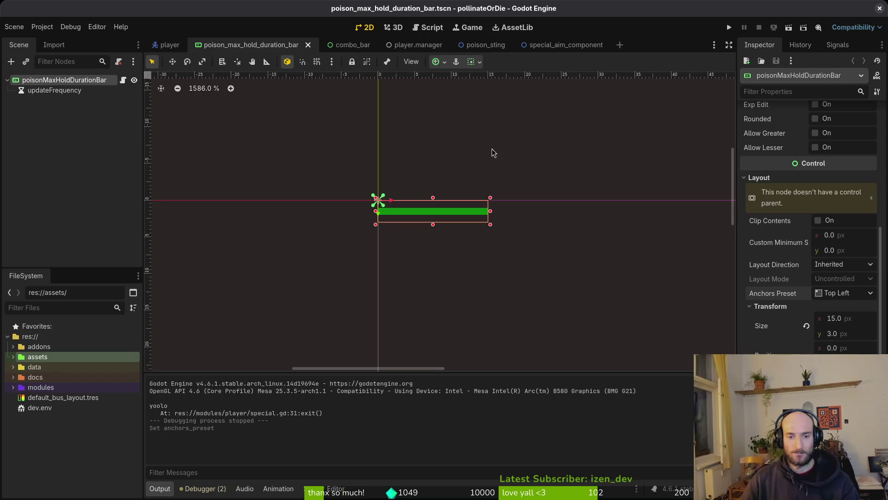
scroll(403, 217, down, 2)
scroll(468, 238, down, 2)
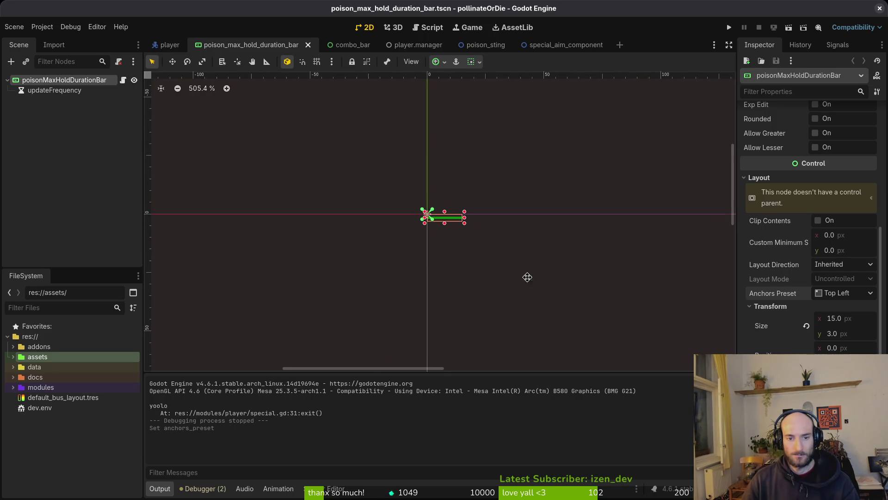
scroll(382, 153, down, 2)
scroll(444, 236, down, 2)
mouse_move(452, 252)
mouse_down()
mouse_move(242, 122)
mouse_move(516, 289)
mouse_up()
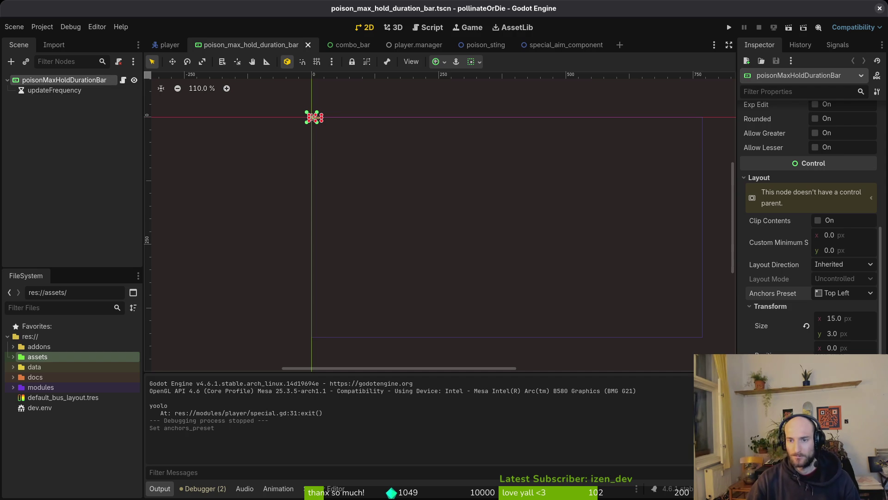
scroll(797, 208, up, 5)
scroll(796, 198, up, 2)
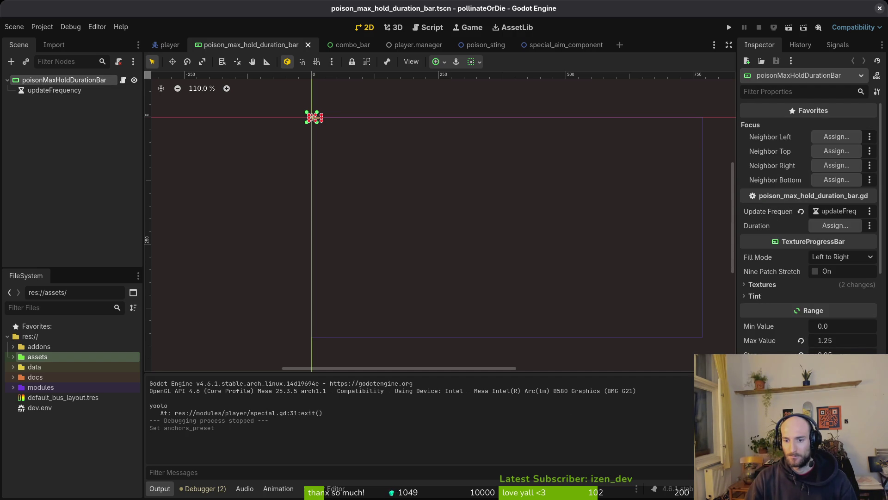
scroll(769, 340, down, 3)
scroll(768, 324, down, 1)
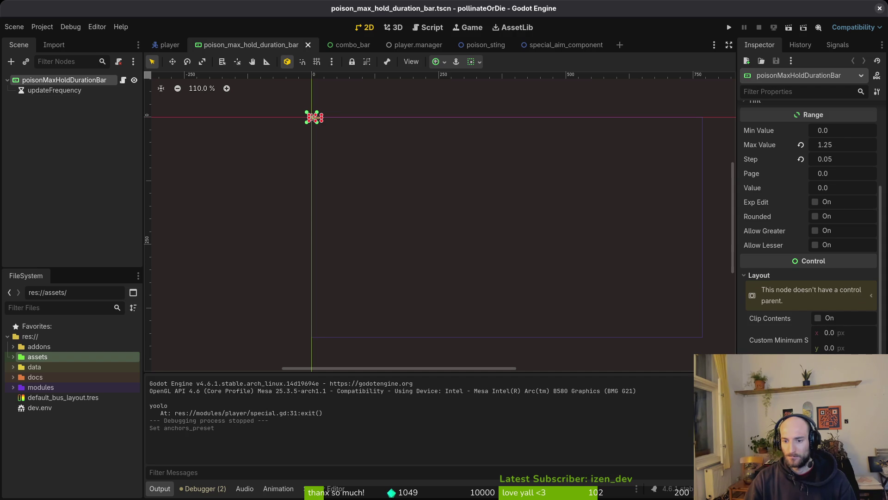
scroll(789, 343, down, 5)
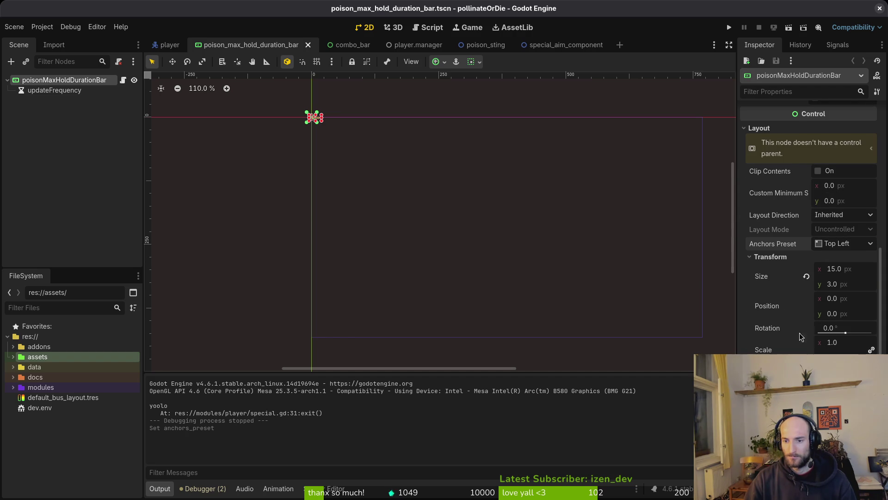
click(848, 303)
scroll(383, 139, up, 3)
scroll(353, 123, up, 5)
scroll(470, 268, up, 2)
scroll(494, 271, up, 3)
scroll(500, 219, up, 2)
drag(500, 212, 449, 211)
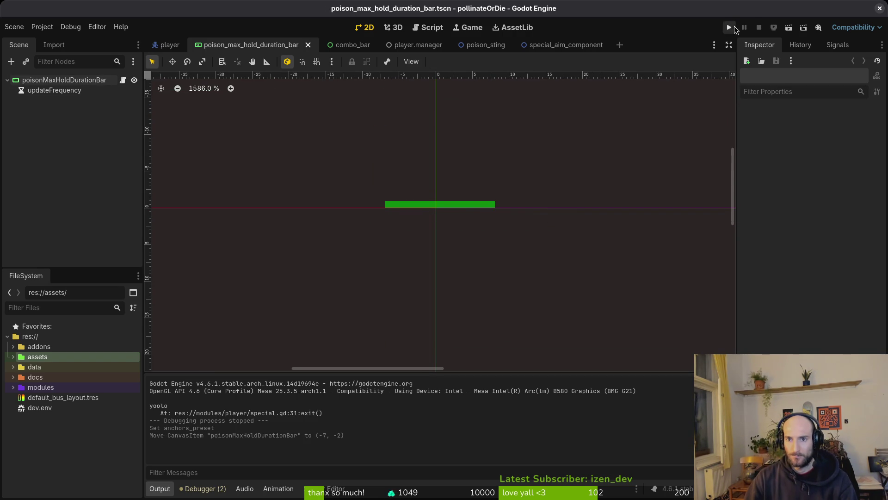
Launch a quick playtest of the new bar position and close the game
click(729, 27)
key(Return)
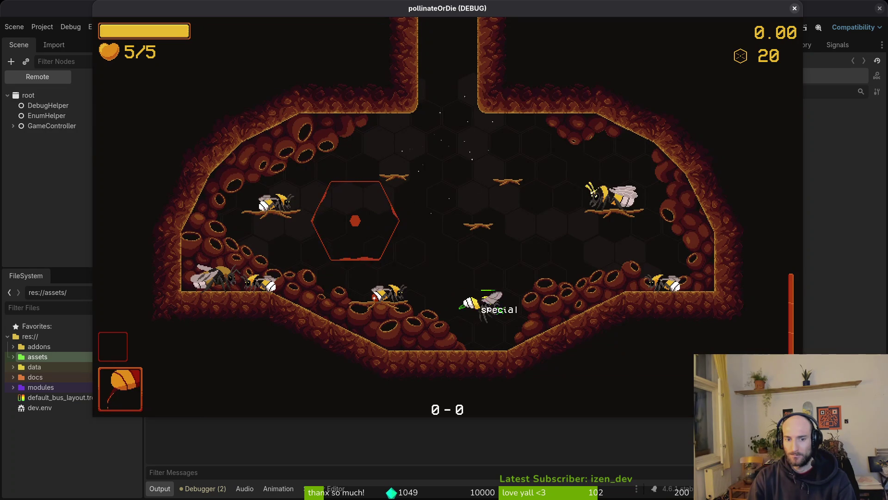
key(F8)
Select the poisonMaxHoldDurationBar root, revert its Position to (0, 0), save, and go to Neovim
click(101, 77)
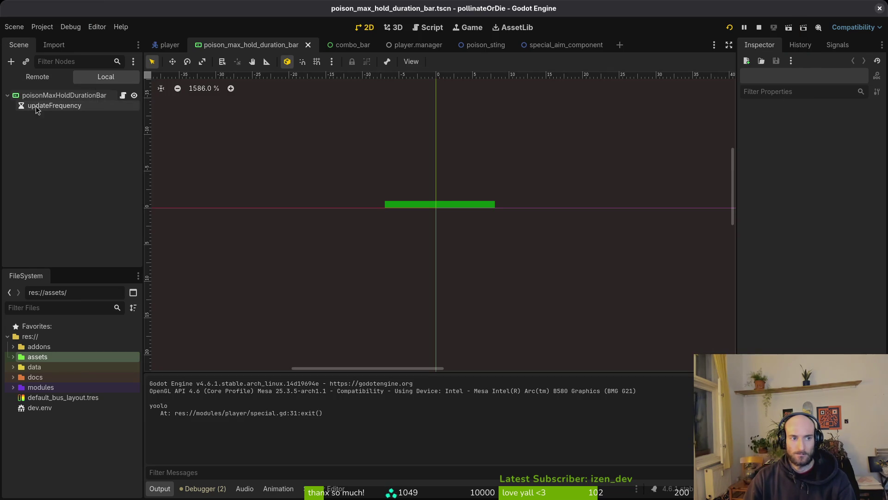
click(82, 98)
click(807, 306)
key(ctrl+s)
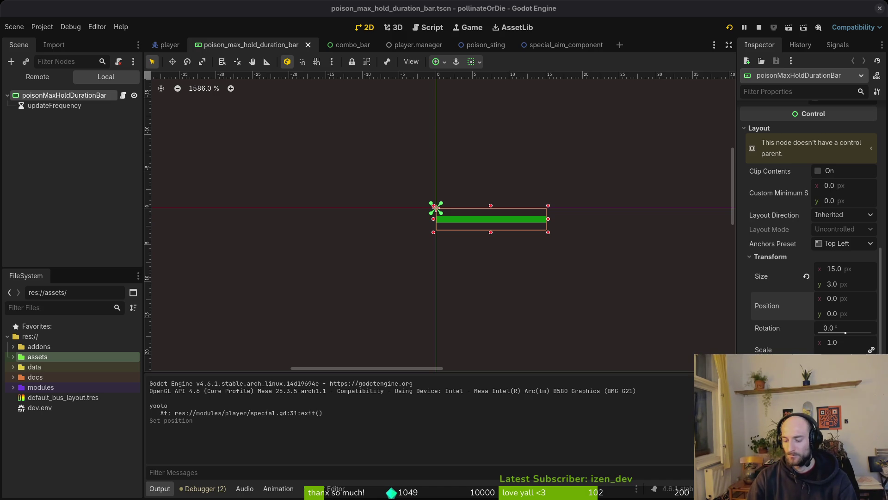
key(alt+Tab)
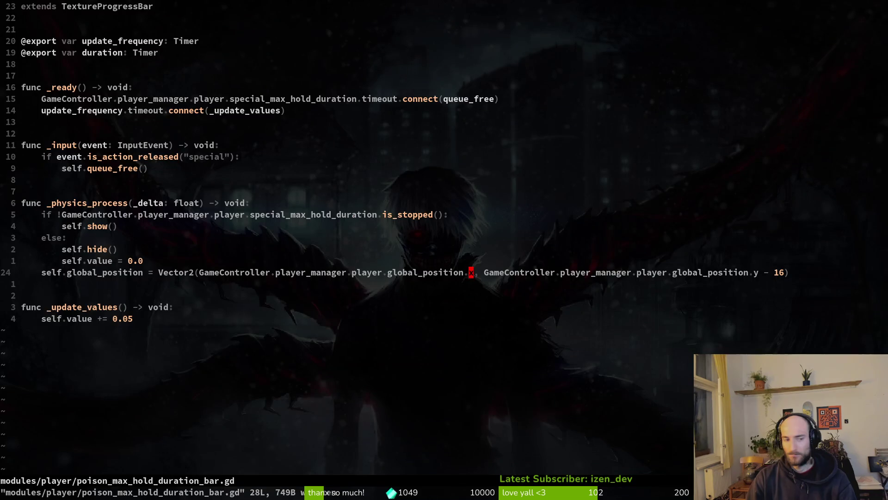
Yank all lines of poison_max_hold_duration_bar.gd, write the file, and move to the self.value = 0.0 line
key(V)
key(y)
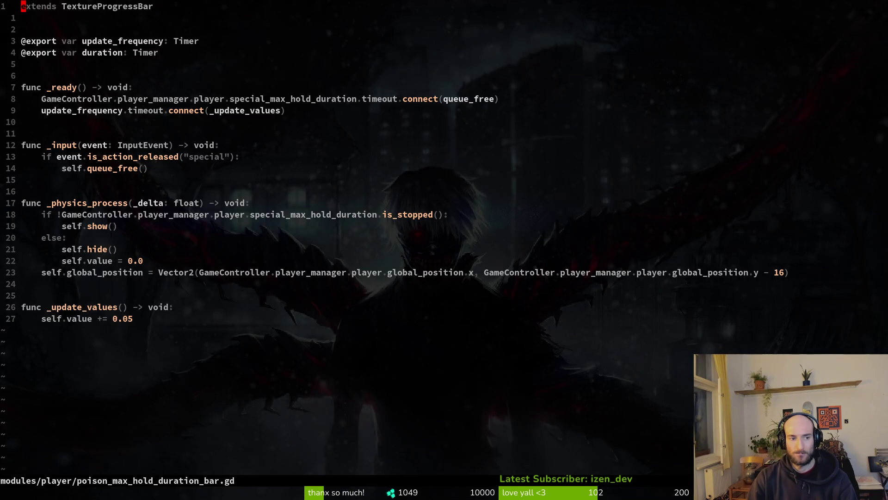
key(V)
key(y)
text(VGy:w)
key(Return)
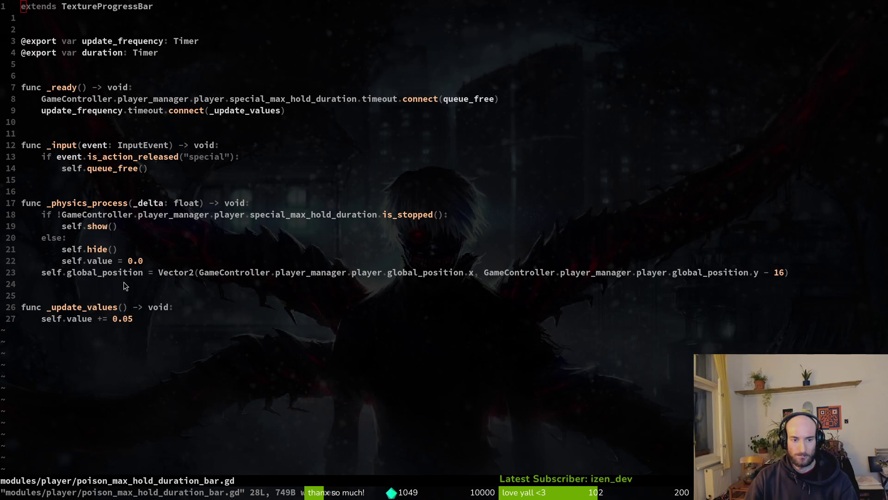
click(116, 265)
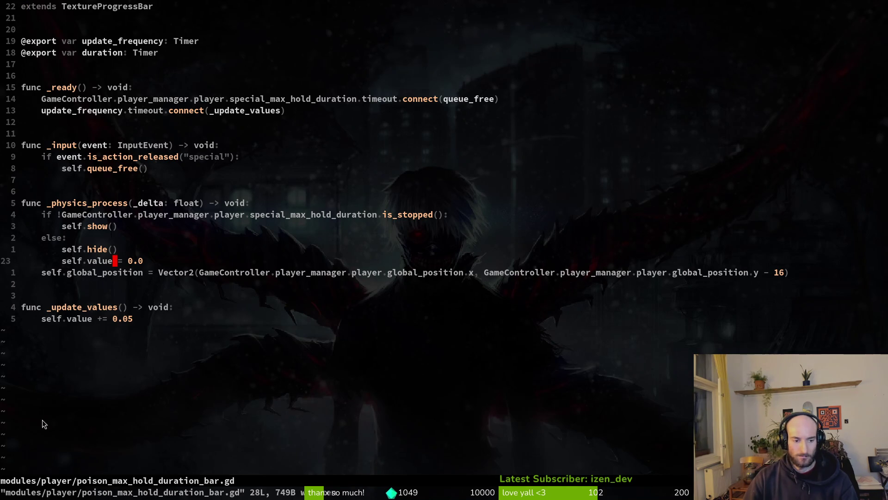
Find and open modules/player/special.gd via Telescope, jump to its top and write it
key(space)
key(f)
key(f)
text(sting)
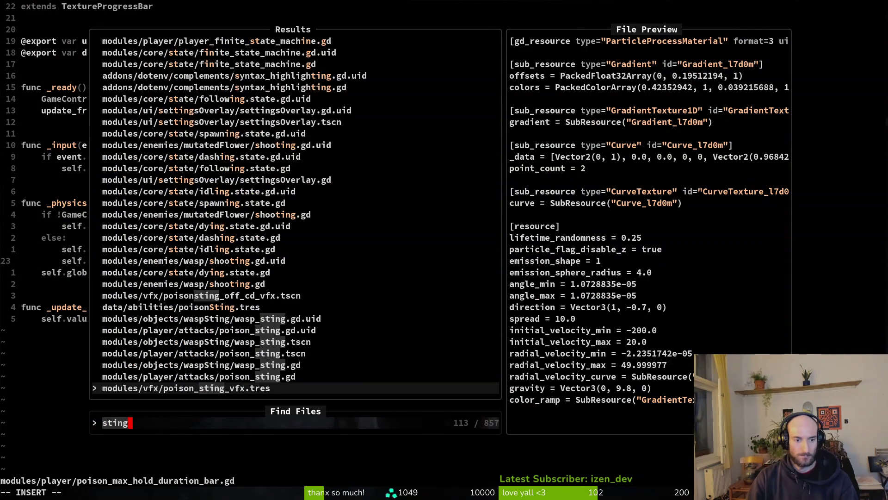
key(BackSpace)
key(BackSpace)
key(BackSpace)
key(BackSpace)
text(pecial)
key(Up)
key(Up)
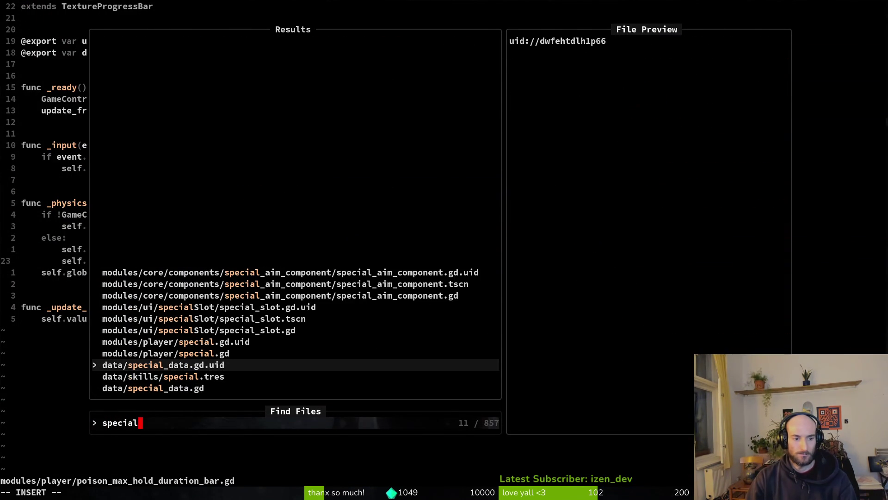
key(Up)
key(Return)
scroll(187, 265, down, 1)
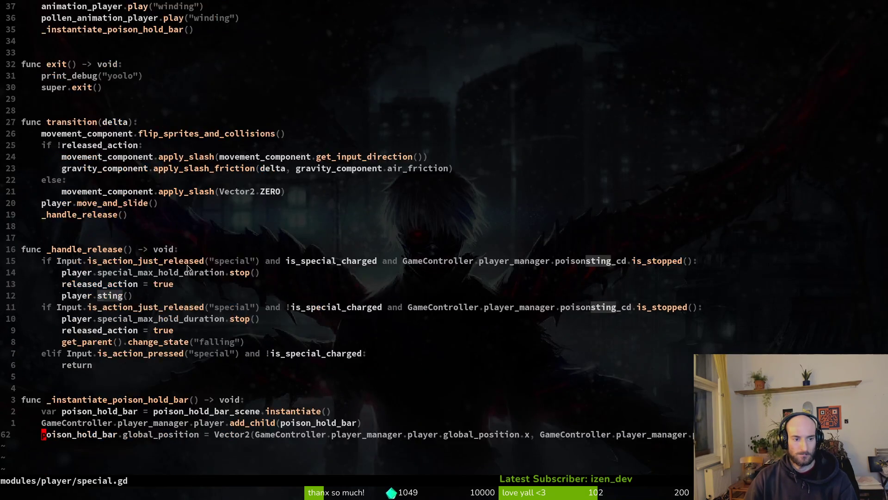
scroll(139, 236, down, 6)
key(g)
key(g)
text(:w)
key(Return)
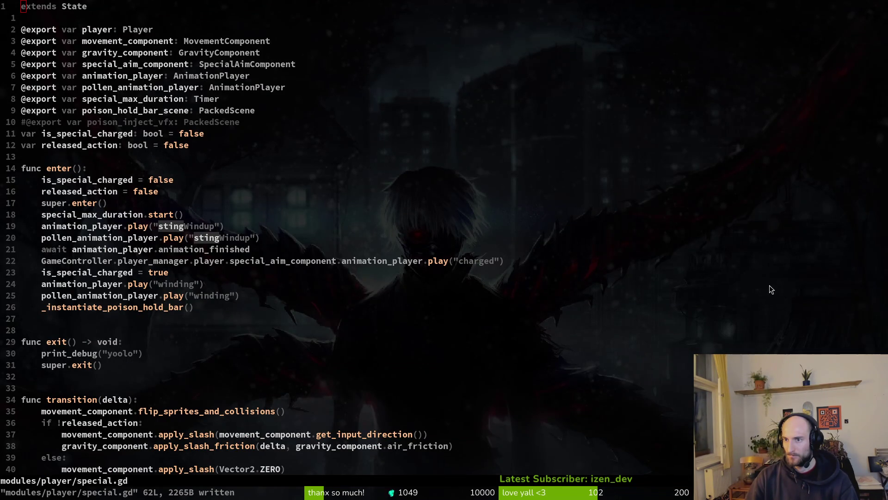
Add a blank line above func enter() in special.gd and save the file
click(415, 239)
click(118, 167)
click(69, 145)
text(o:w)
key(Return)
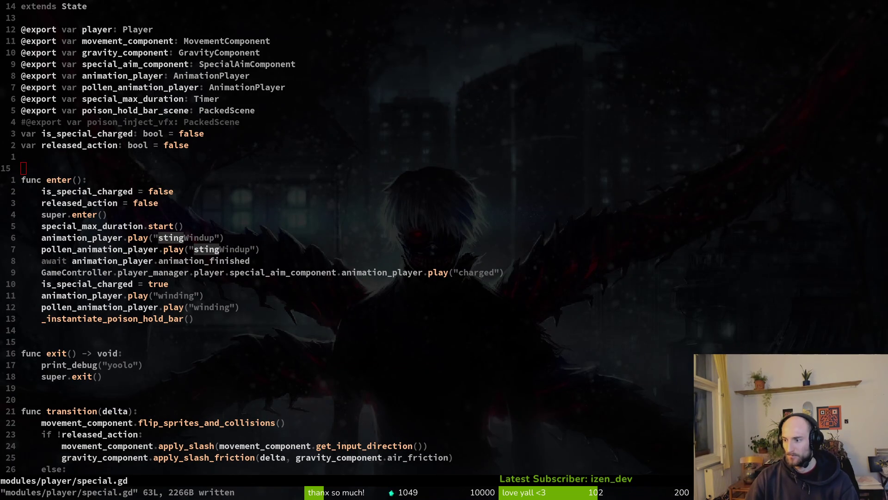
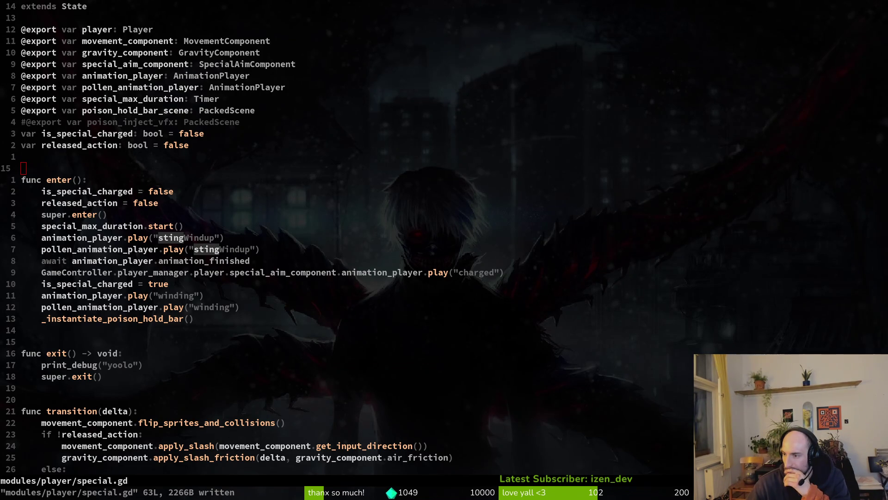
Leave special.gd at the super.enter() line and switch to the Godot editor
click(217, 218)
key(alt+Tab)
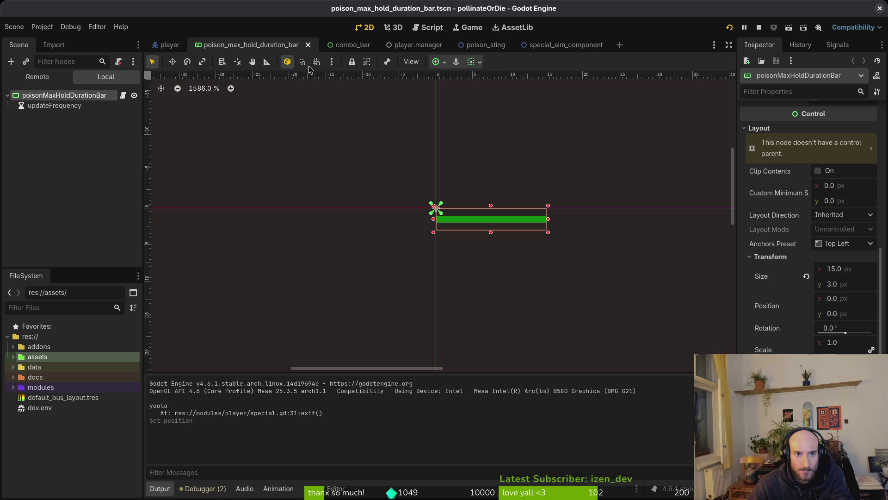
Centre the bar's horizontal sizing and anchor it to the centre at its current ratio
click(480, 63)
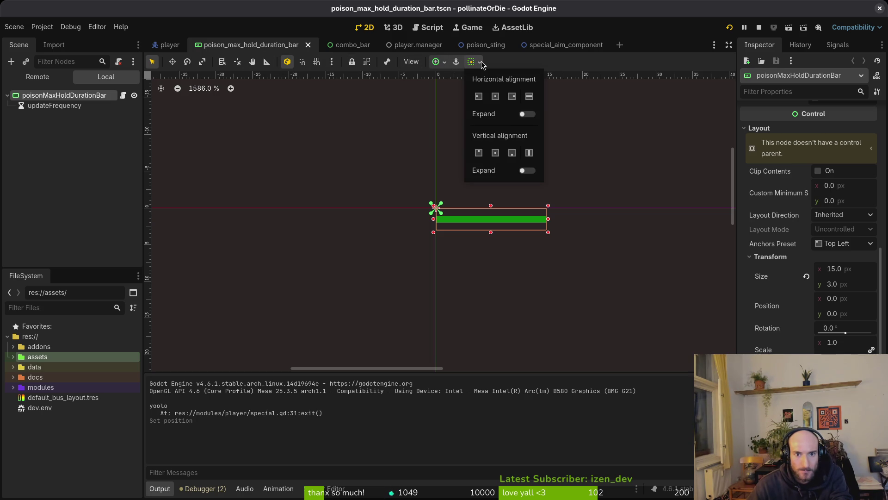
click(495, 96)
click(496, 95)
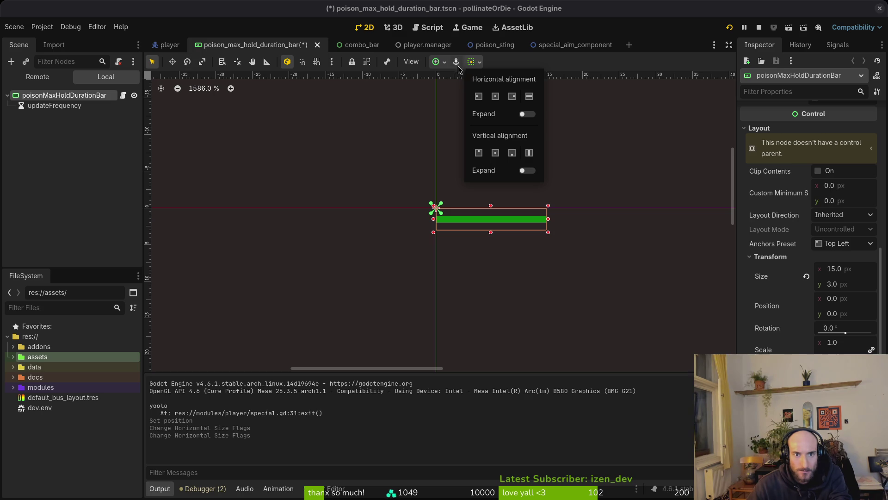
click(447, 62)
click(458, 114)
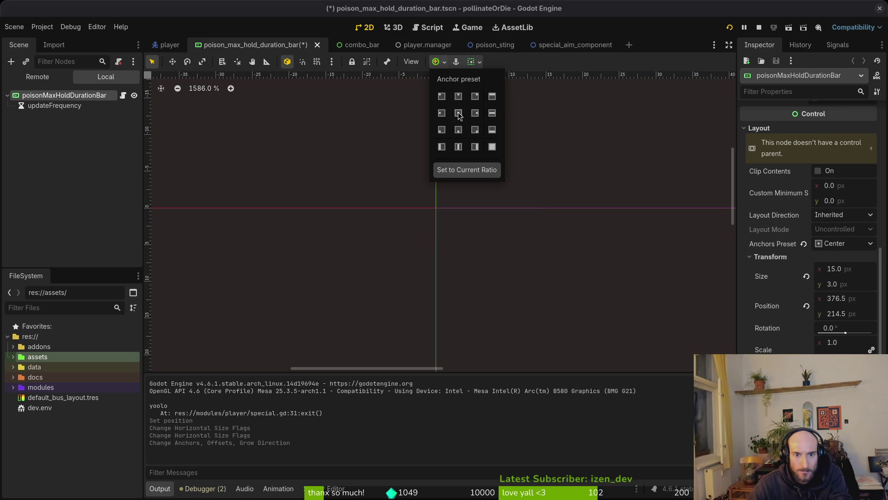
click(471, 170)
click(431, 67)
scroll(581, 270, down, 2)
Reset the bar's position to 0, 0 and bring it back into view
drag(581, 270, 187, 163)
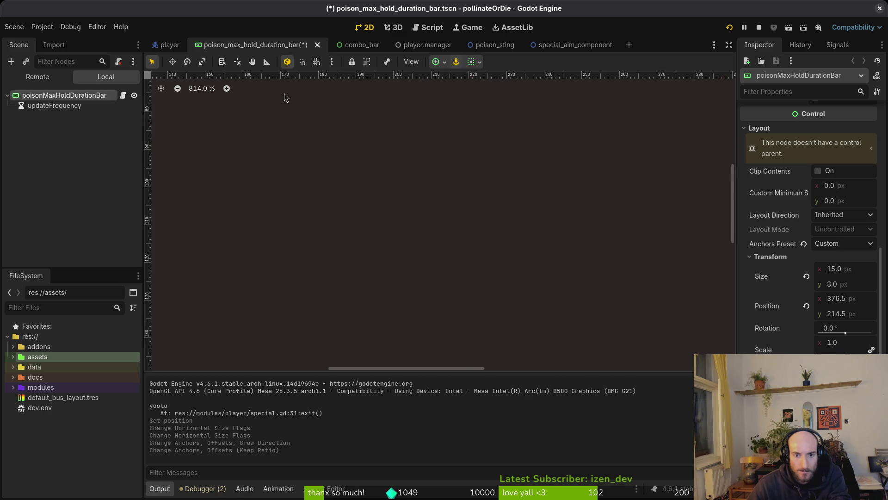
scroll(459, 260, down, 4)
scroll(518, 282, up, 2)
scroll(517, 282, up, 2)
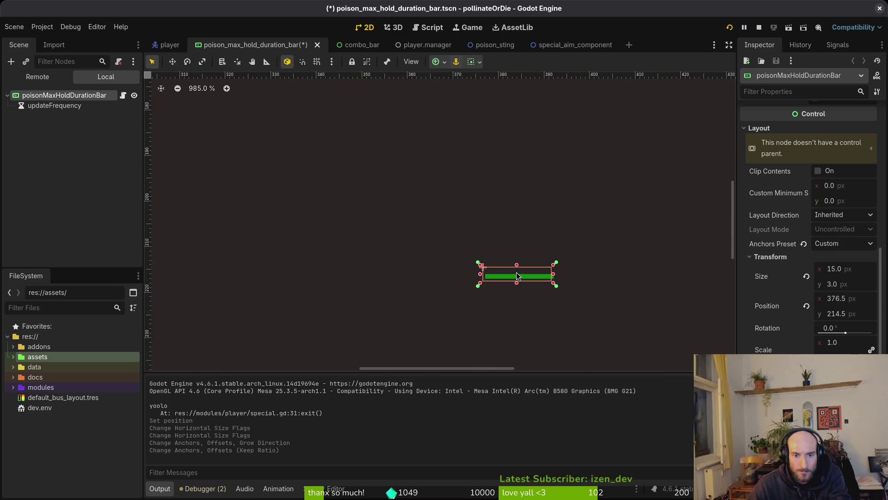
scroll(485, 268, down, 1)
drag(485, 267, 692, 213)
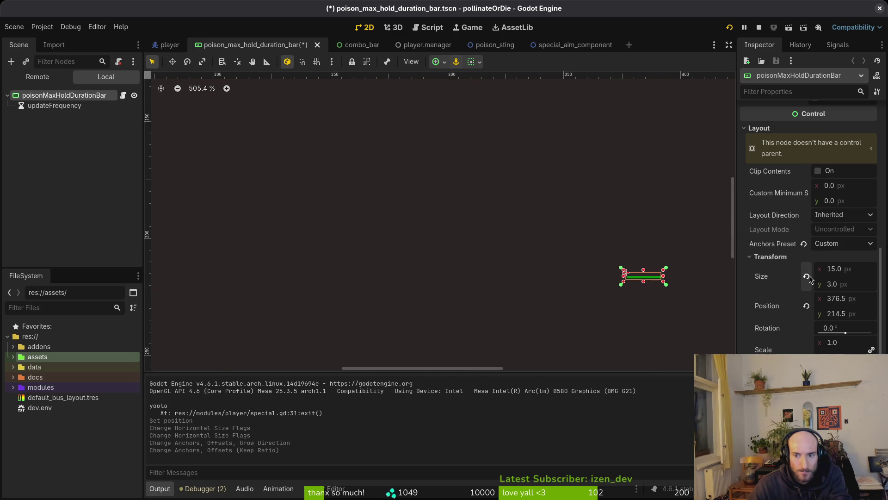
click(806, 306)
scroll(495, 208, down, 2)
drag(349, 189, 570, 313)
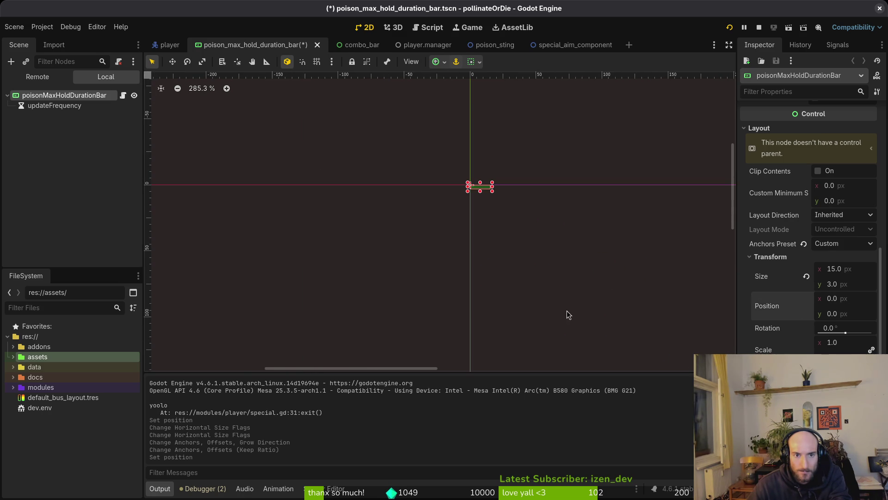
click(447, 64)
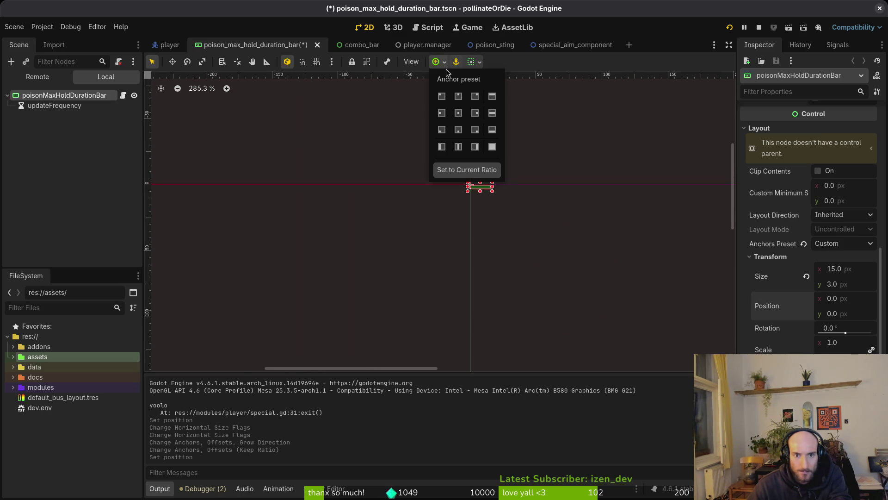
scroll(478, 188, up, 1)
scroll(478, 188, up, 3)
scroll(479, 190, up, 1)
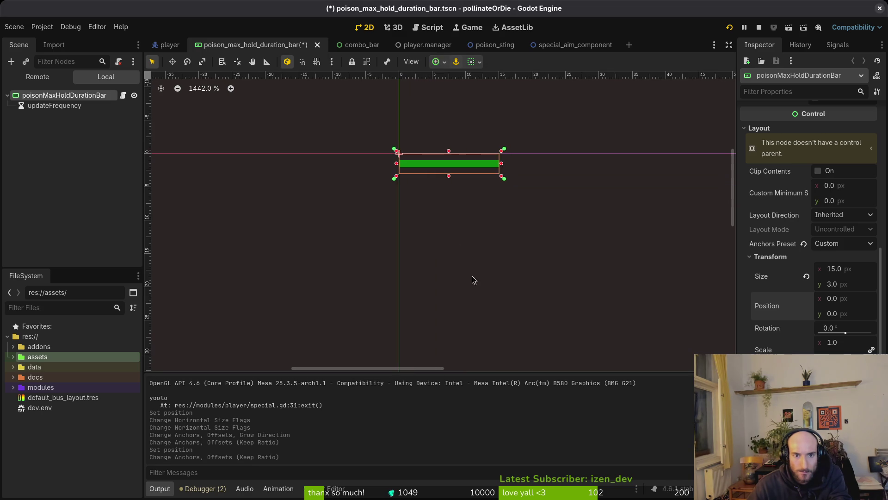
click(458, 237)
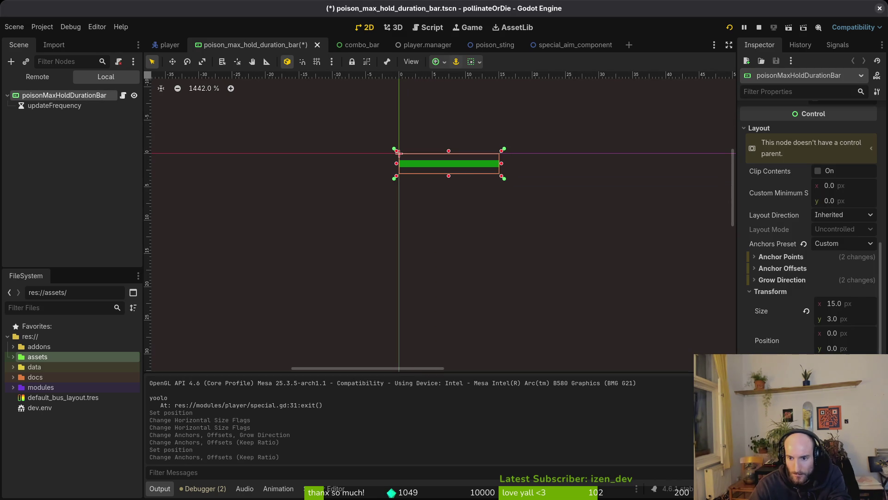
Move the bar's pivot to its centre and save the scene
key(v)
key(v)
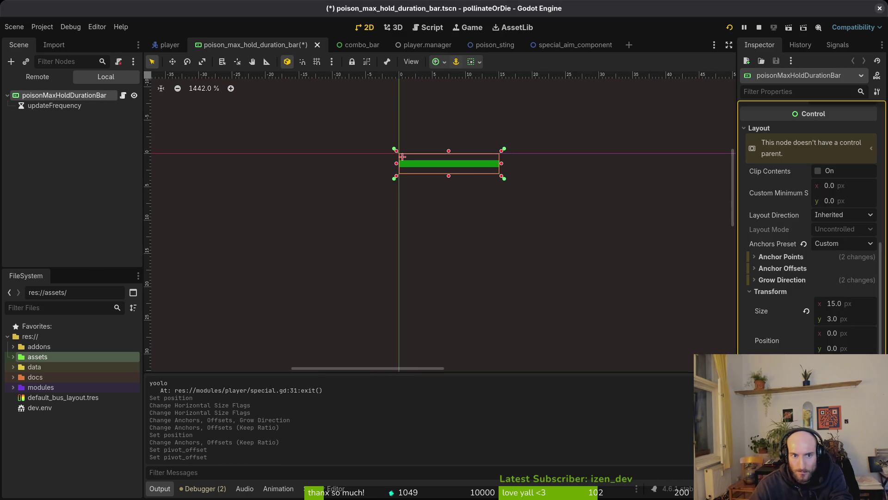
key(ctrl+s)
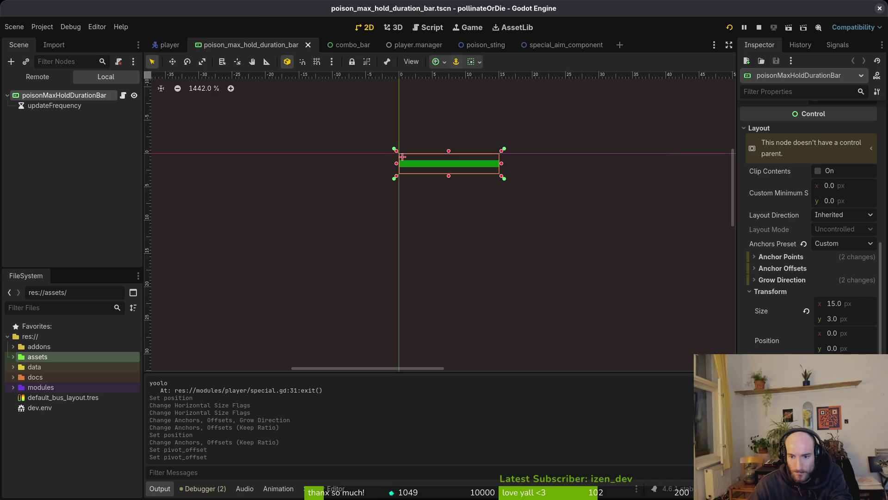
key(v)
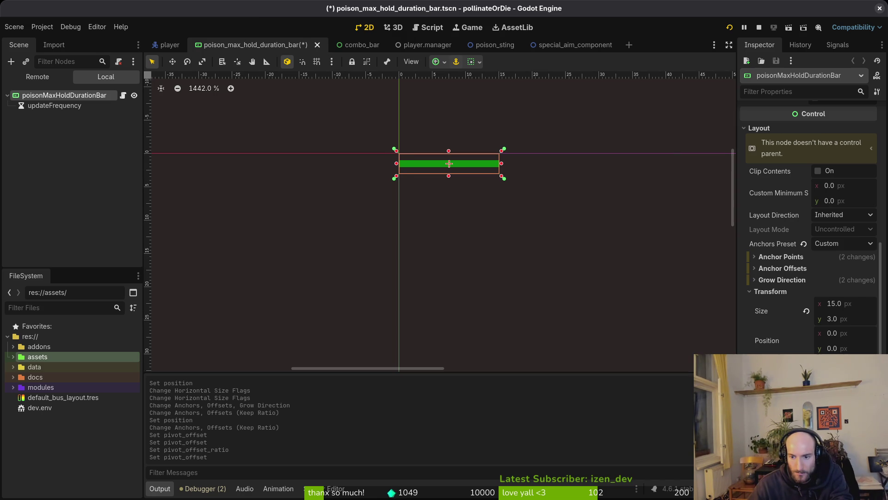
key(ctrl+s)
key(f)
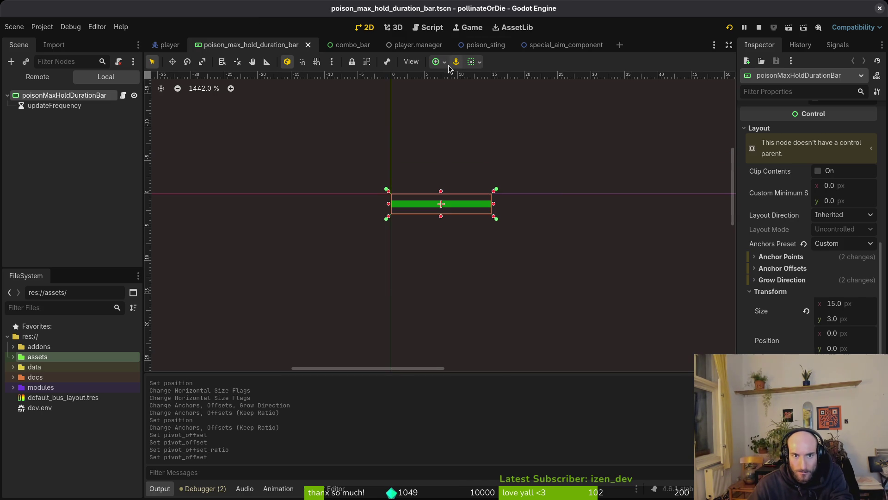
Anchor at the current ratio, centre the sizing vertically and horizontally, and save
click(455, 64)
click(476, 171)
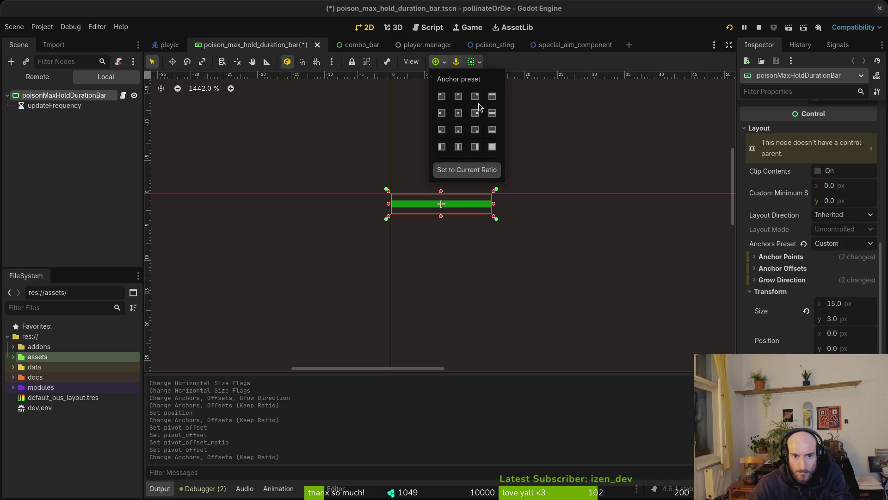
click(481, 62)
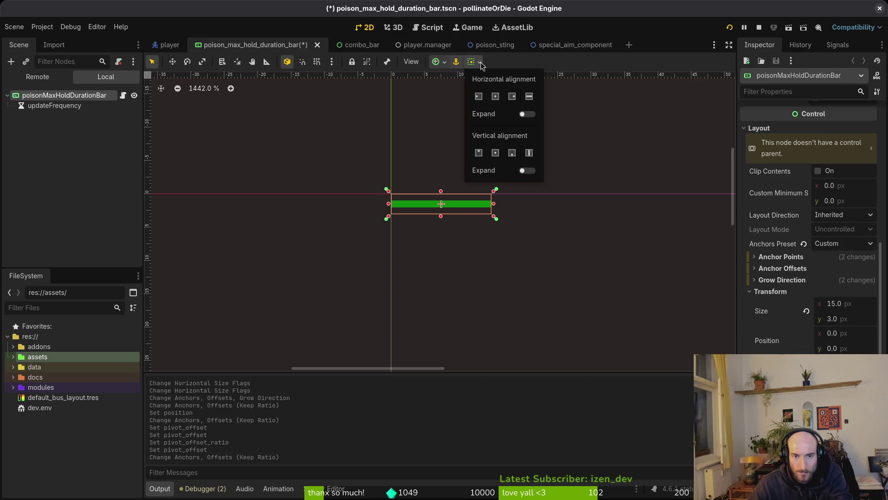
click(497, 153)
click(496, 98)
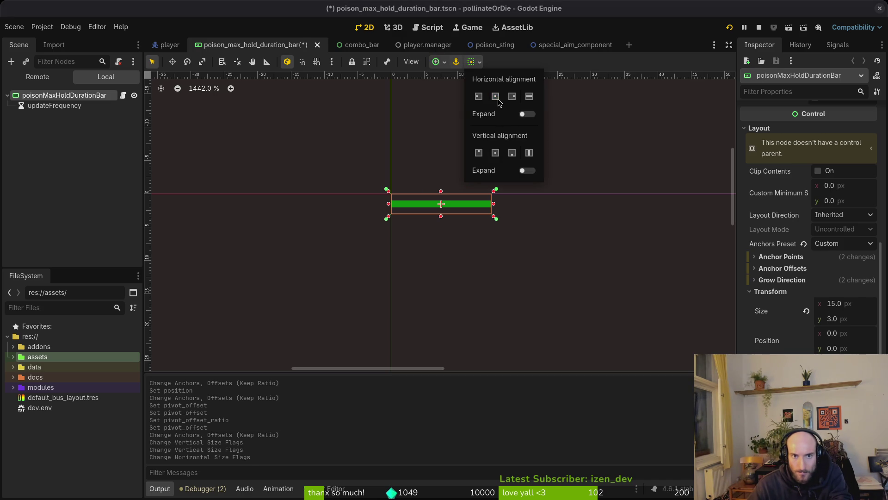
key(ctrl+s)
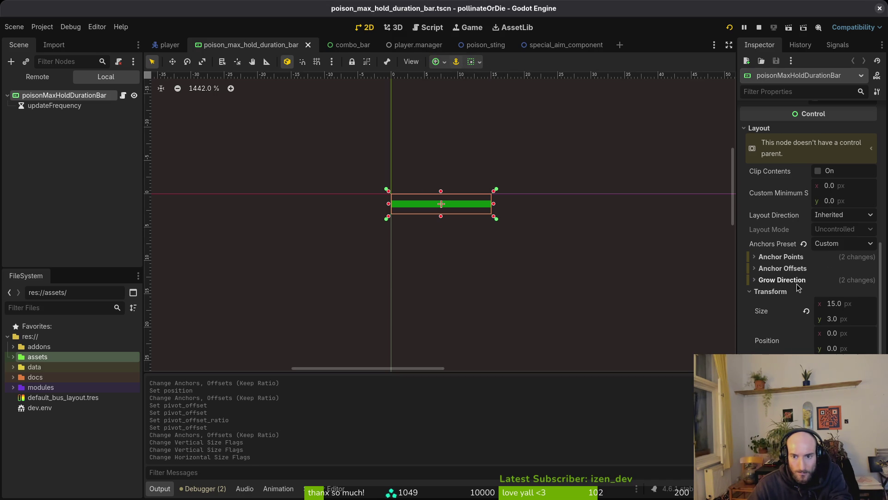
Revert both Grow Direction values to default and inspect the anchor point values
click(798, 281)
click(809, 292)
click(809, 306)
click(802, 280)
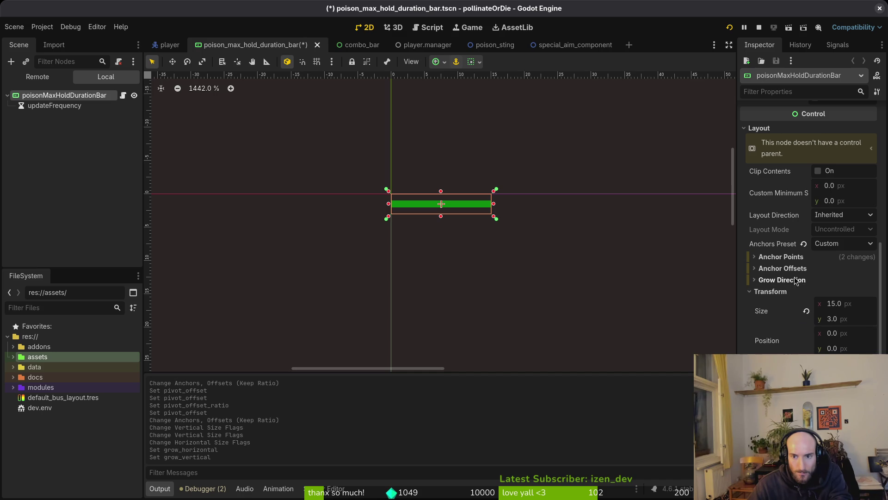
click(777, 270)
click(777, 269)
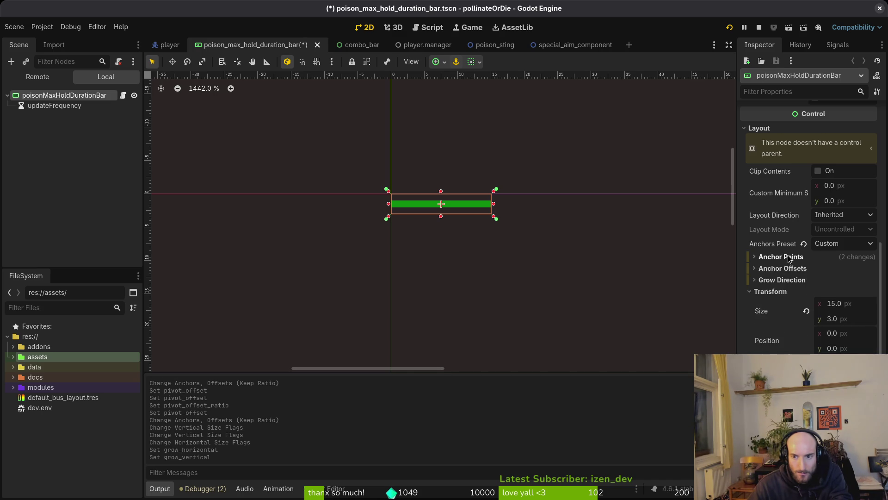
click(788, 258)
click(830, 244)
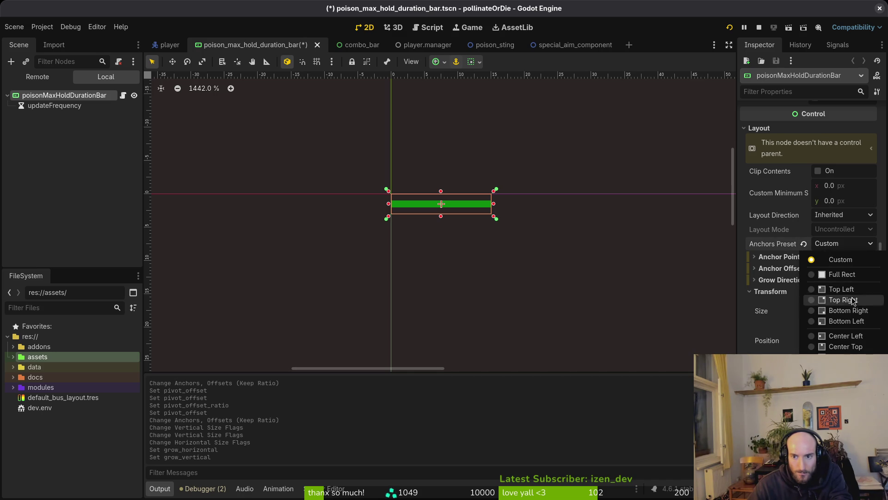
Try the Full Rect and Top Left anchor presets, settle on Center, and save
click(844, 275)
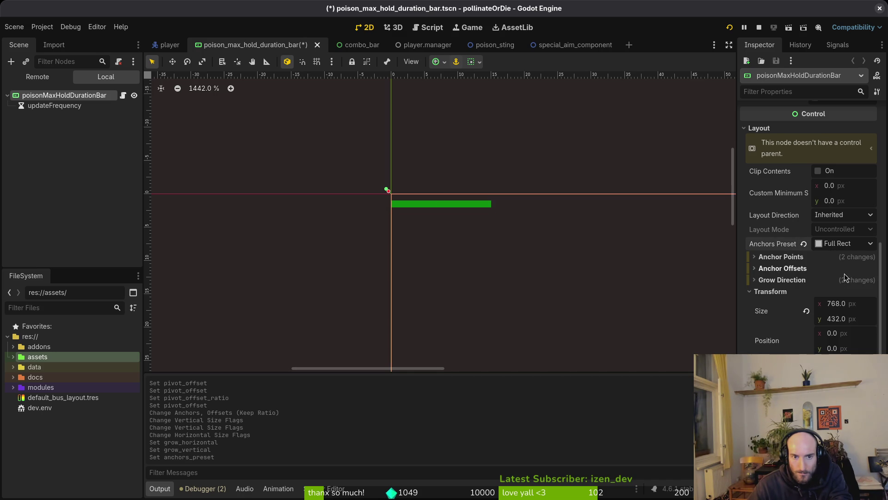
click(845, 245)
click(842, 289)
click(846, 245)
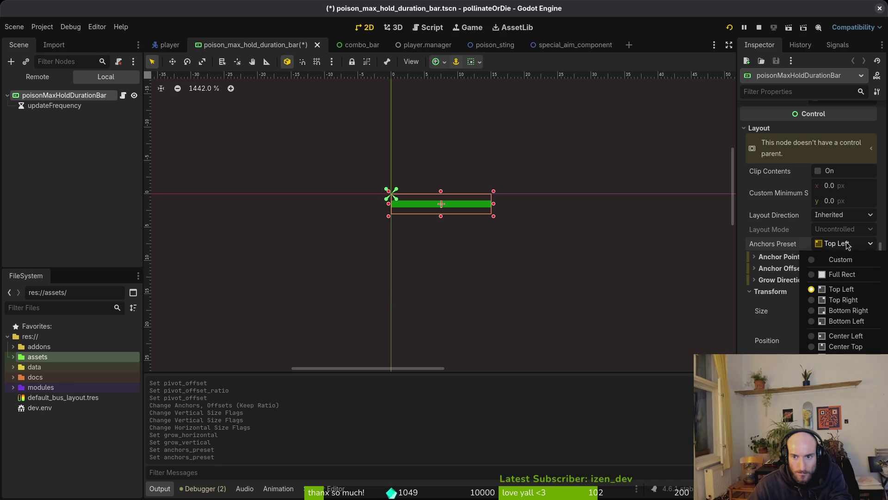
click(844, 382)
key(ctrl+s)
scroll(546, 200, down, 3)
Set the anchors to the bar's current ratio, save, and reset its position to 0, 0
click(436, 61)
click(472, 169)
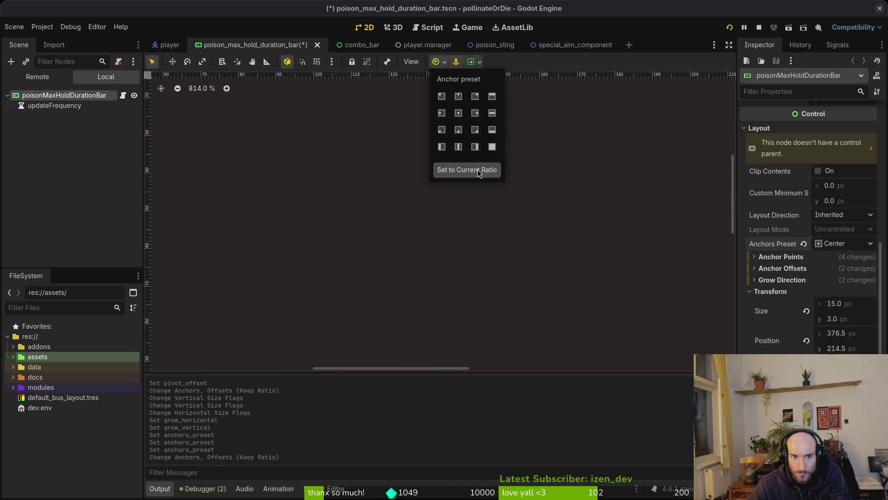
click(493, 287)
scroll(494, 287, down, 3)
scroll(507, 303, down, 3)
scroll(510, 240, up, 3)
key(ctrl+s)
scroll(511, 240, up, 6)
scroll(486, 242, up, 4)
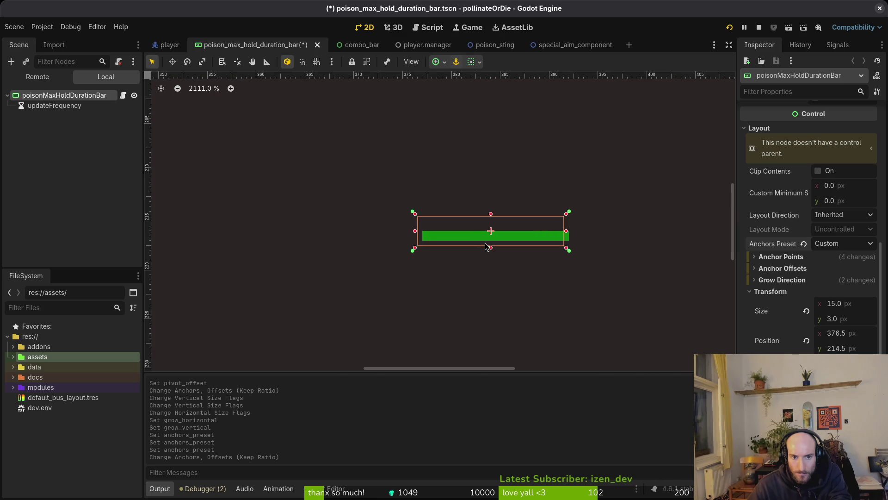
scroll(455, 241, up, 1)
scroll(400, 255, up, 1)
scroll(401, 259, up, 3)
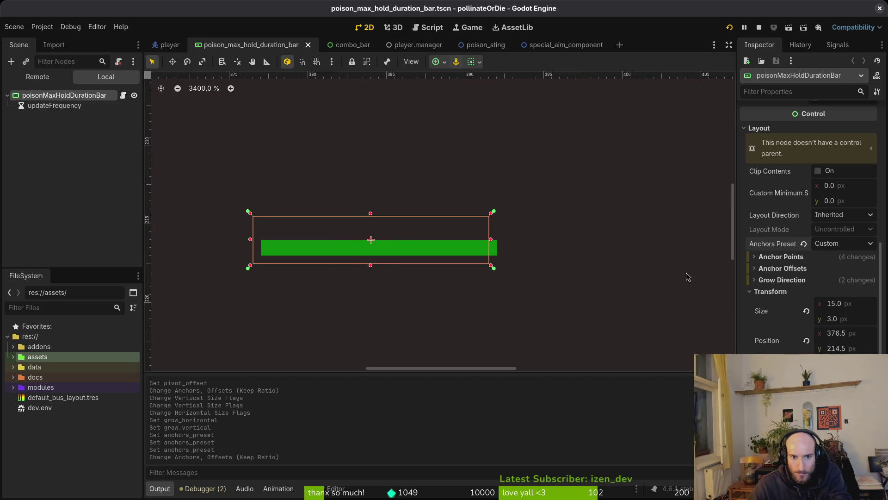
click(806, 341)
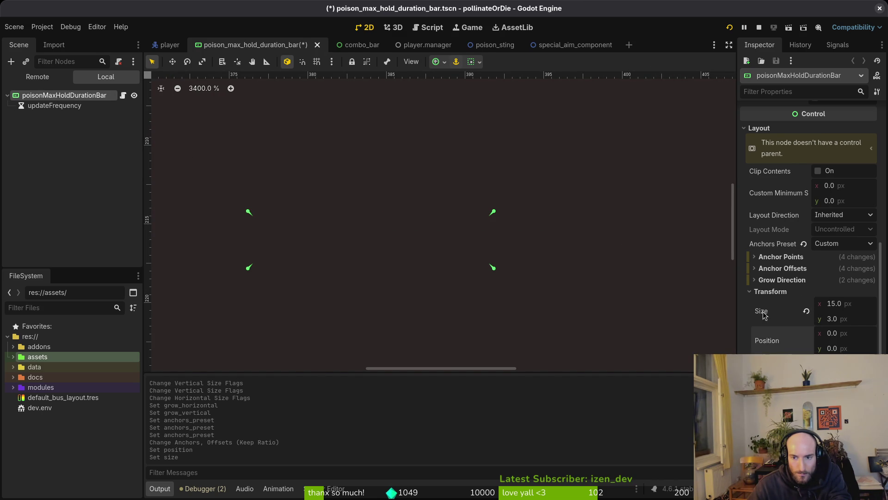
Save, anchor the bar to the Center preset at 376.5, 214.5, and adjust its pivot offset ratio
key(ctrl+s)
scroll(431, 193, down, 11)
scroll(662, 276, down, 3)
scroll(484, 236, down, 3)
scroll(348, 194, down, 4)
scroll(531, 294, down, 4)
scroll(436, 204, up, 5)
scroll(414, 132, up, 10)
scroll(416, 132, up, 12)
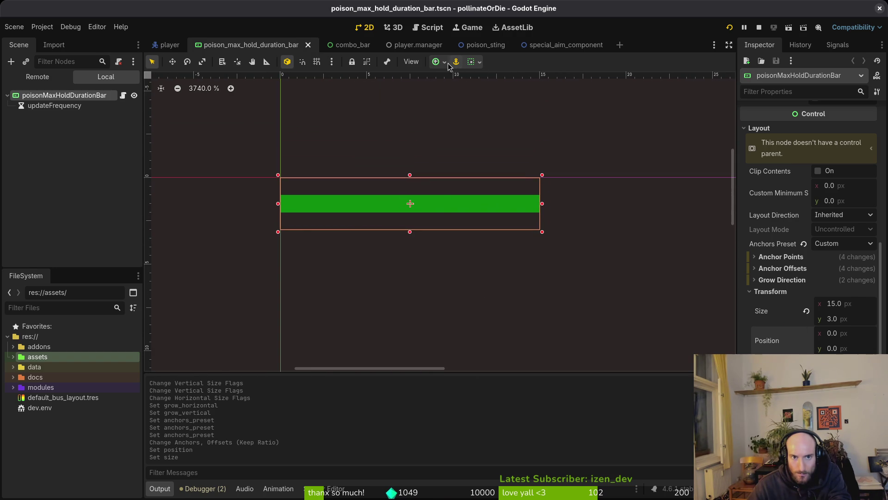
scroll(558, 269, down, 6)
scroll(575, 288, down, 1)
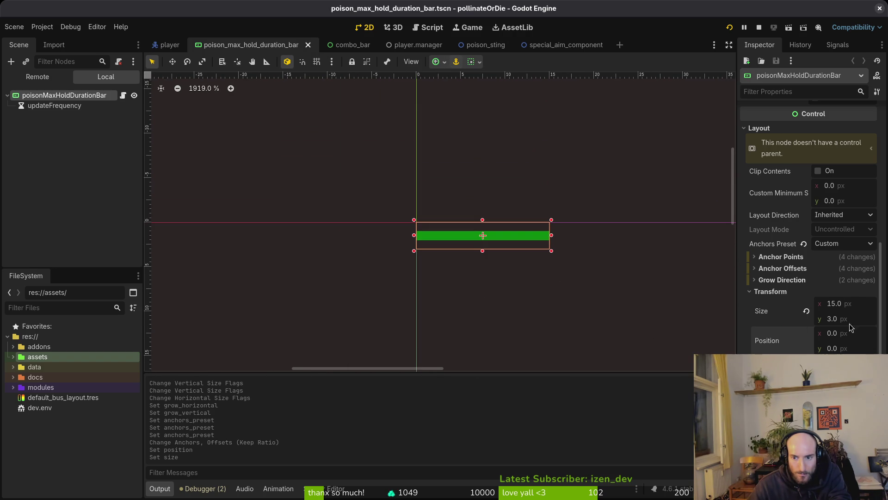
click(843, 243)
click(840, 388)
scroll(587, 297, down, 15)
key(f)
scroll(462, 209, up, 6)
scroll(445, 189, up, 4)
scroll(487, 167, up, 9)
scroll(488, 171, up, 5)
scroll(484, 171, up, 5)
scroll(484, 171, down, 6)
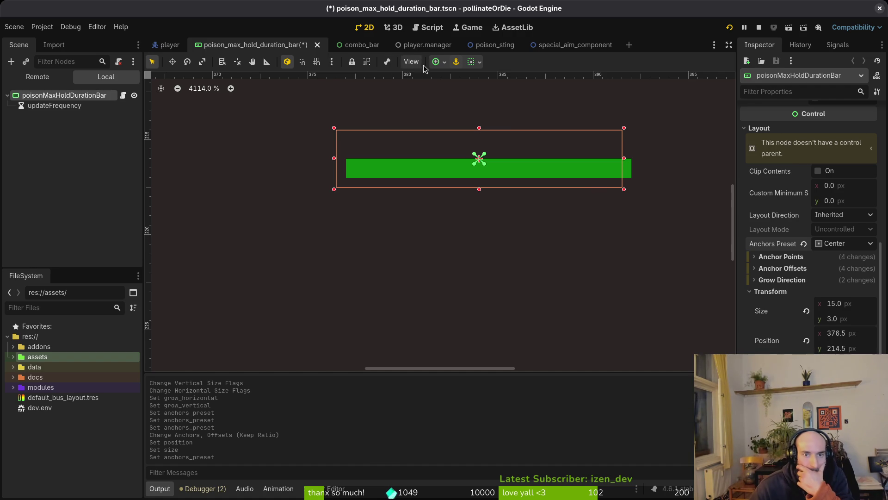
click(54, 105)
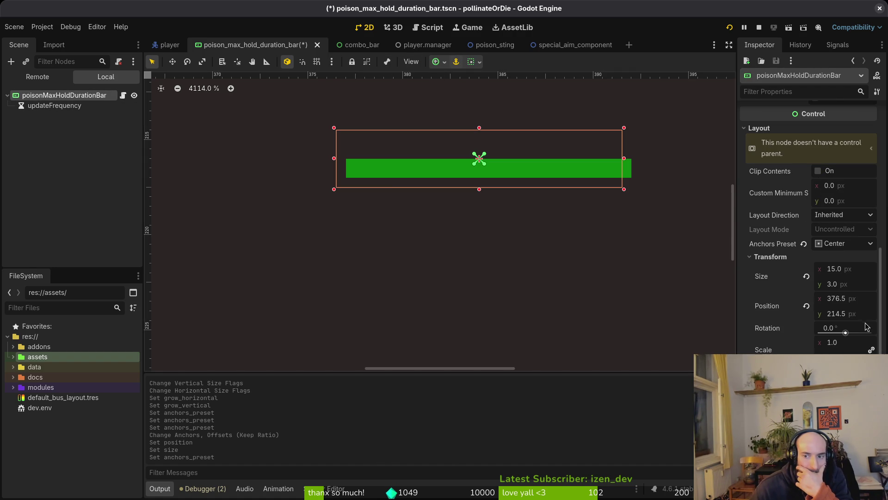
click(480, 158)
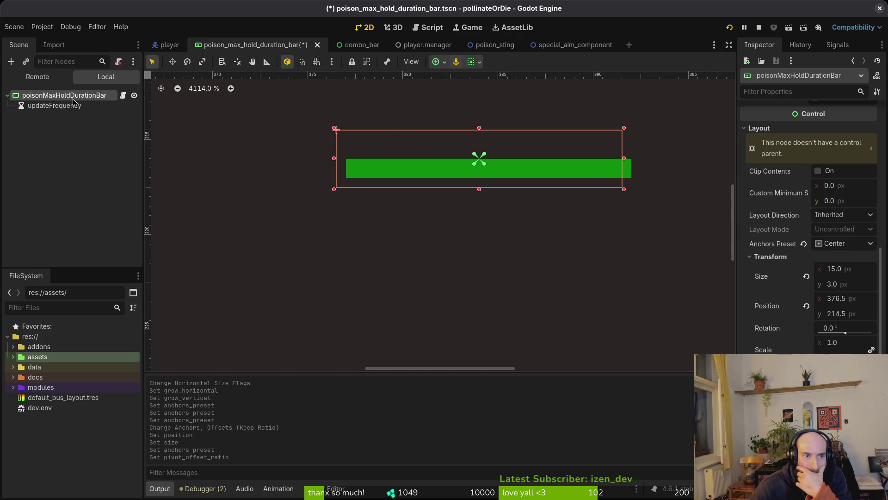
Cycle toolbar anchor presets and current ratio, then anchor the bar to the top left
click(473, 63)
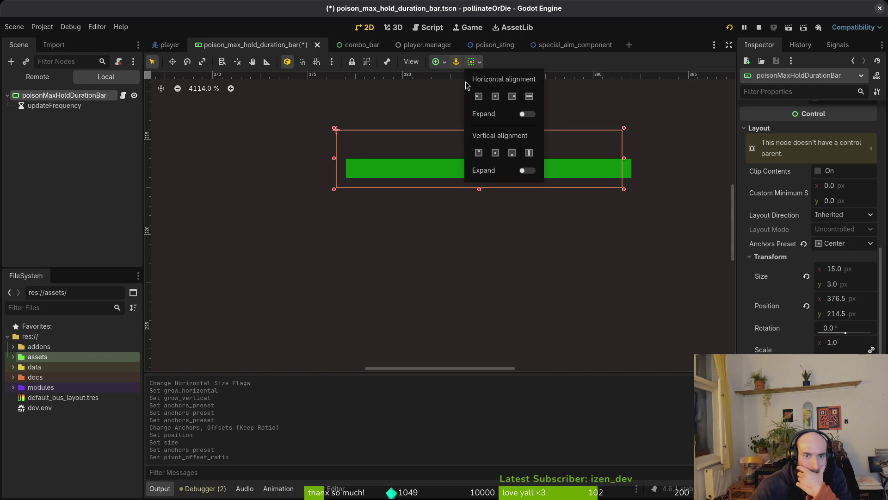
click(435, 62)
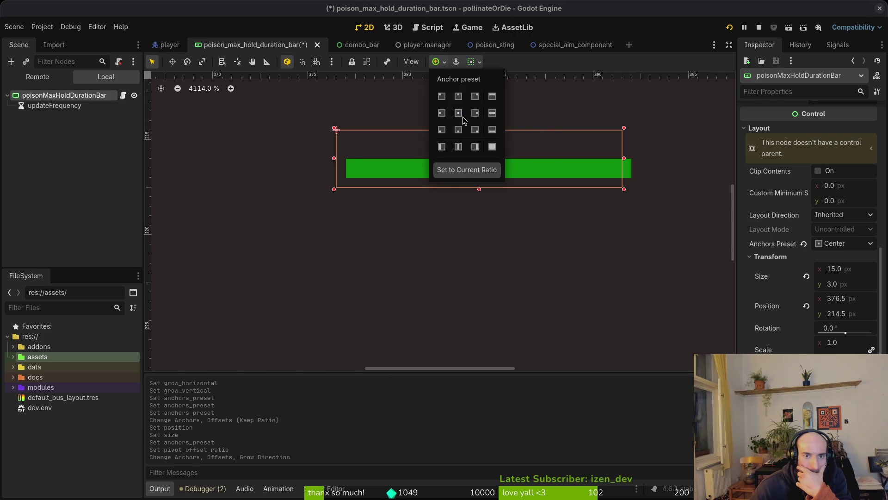
click(457, 110)
click(458, 116)
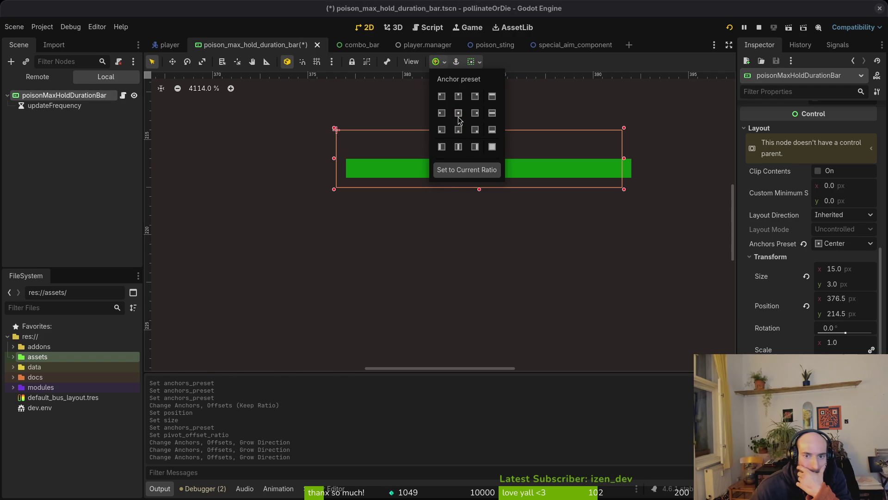
click(472, 169)
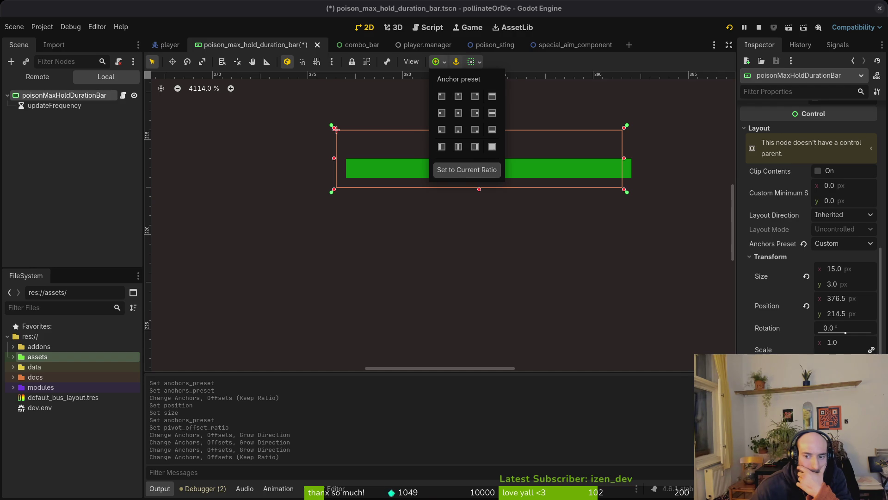
click(571, 108)
click(840, 245)
click(838, 224)
click(840, 243)
click(830, 288)
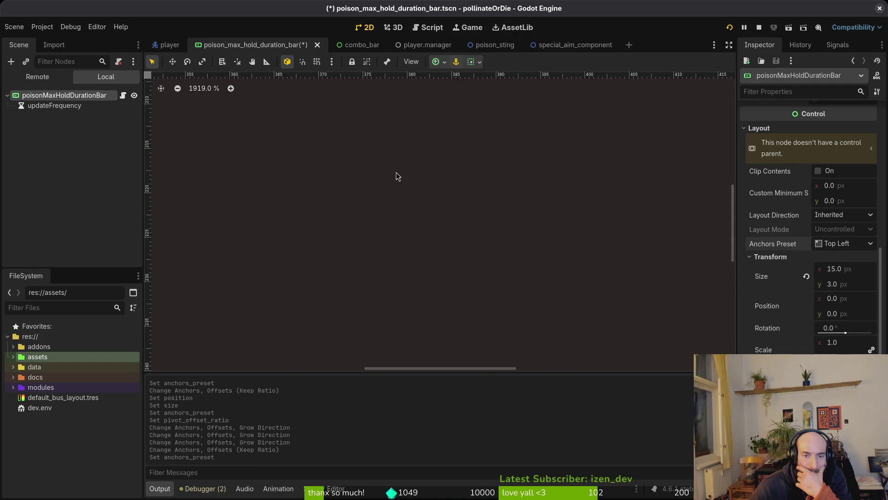
scroll(385, 189, down, 4)
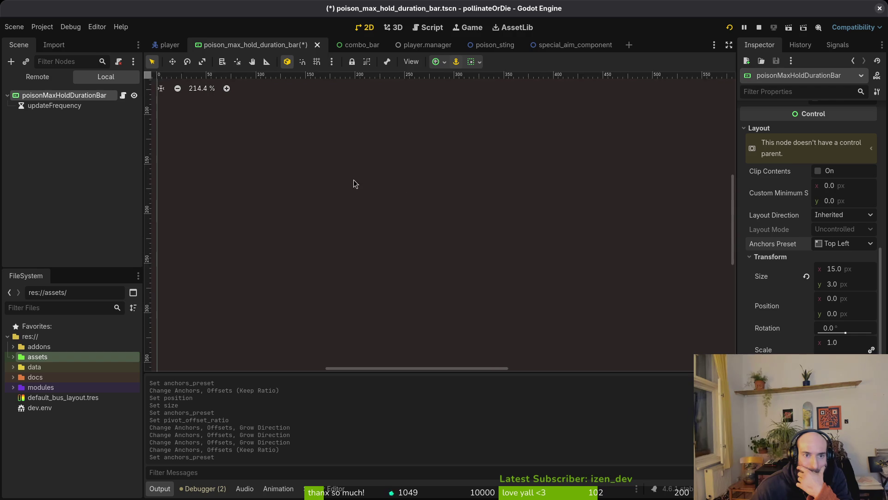
scroll(406, 127, up, 5)
scroll(407, 130, up, 5)
scroll(406, 134, down, 2)
scroll(389, 144, down, 3)
Drag the bar across the canvas, re-anchor it to Center, and nudge it to 377, 215
mouse_move(389, 145)
mouse_down()
mouse_move(595, 243)
mouse_move(579, 253)
mouse_up()
scroll(590, 244, up, 4)
scroll(580, 244, up, 3)
scroll(579, 252, down, 5)
scroll(393, 188, down, 4)
drag(381, 173, 561, 272)
scroll(561, 272, up, 2)
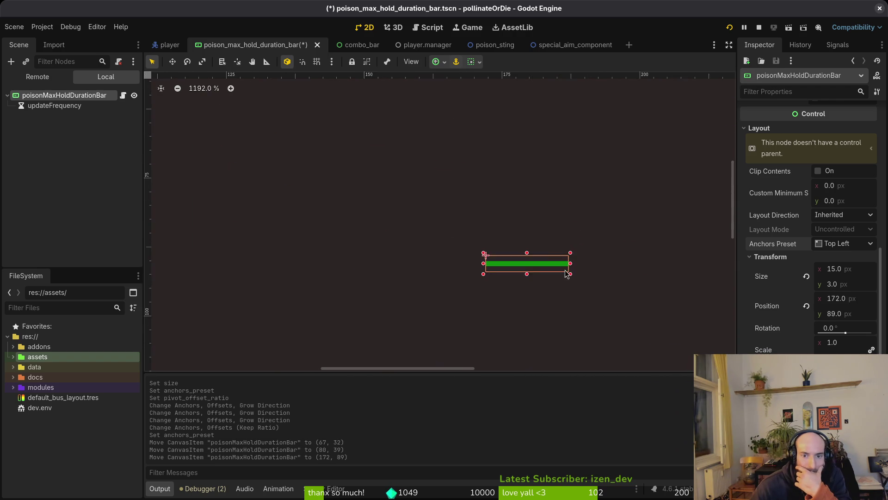
scroll(561, 272, up, 2)
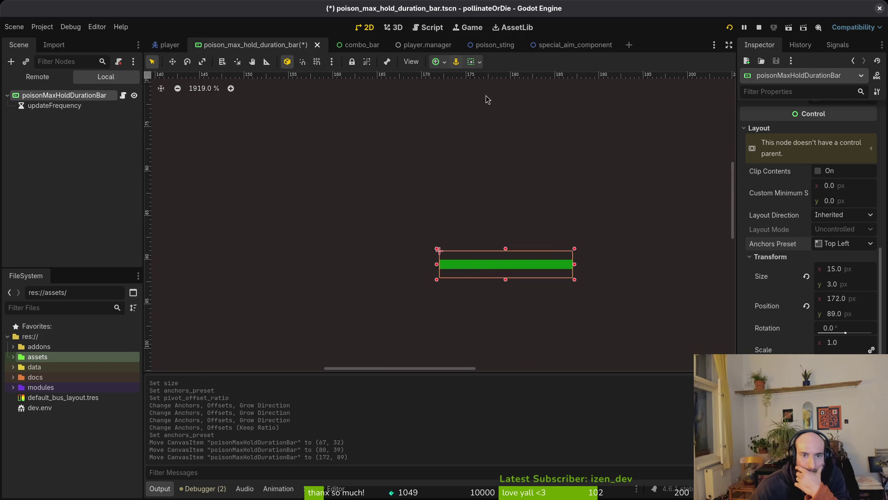
click(837, 245)
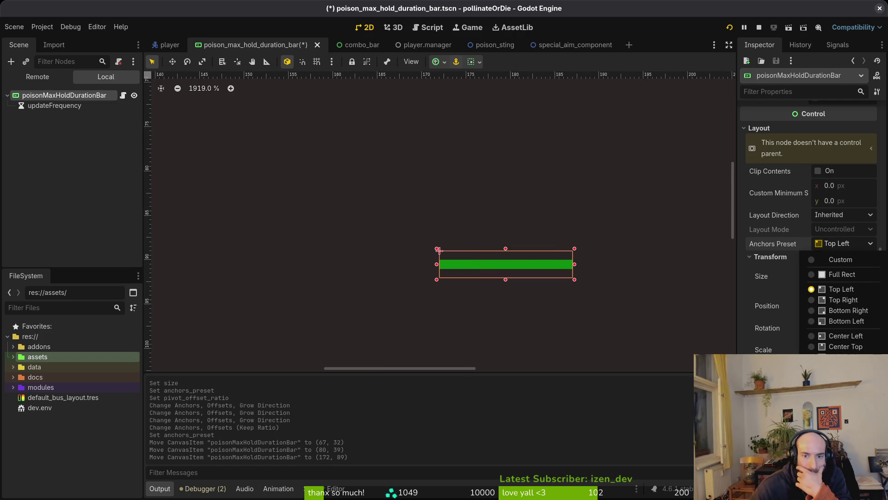
click(840, 379)
scroll(583, 266, down, 4)
scroll(530, 275, down, 2)
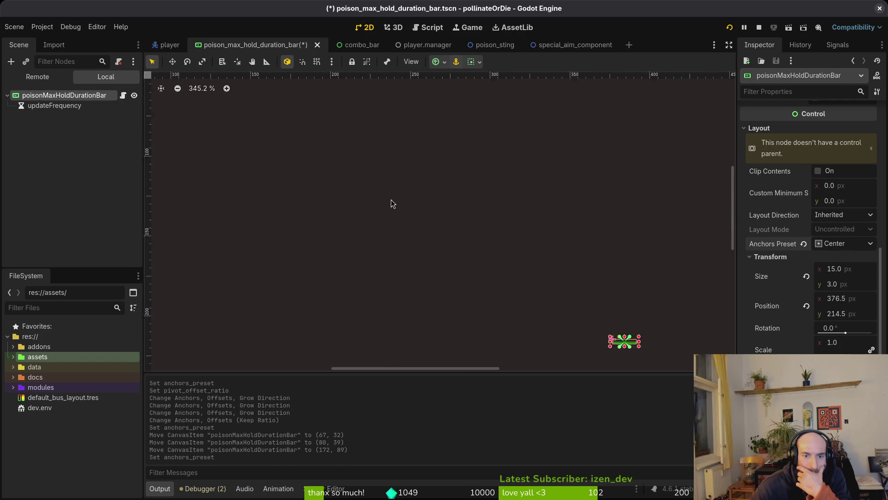
scroll(606, 321, up, 2)
scroll(508, 271, up, 4)
scroll(586, 296, up, 2)
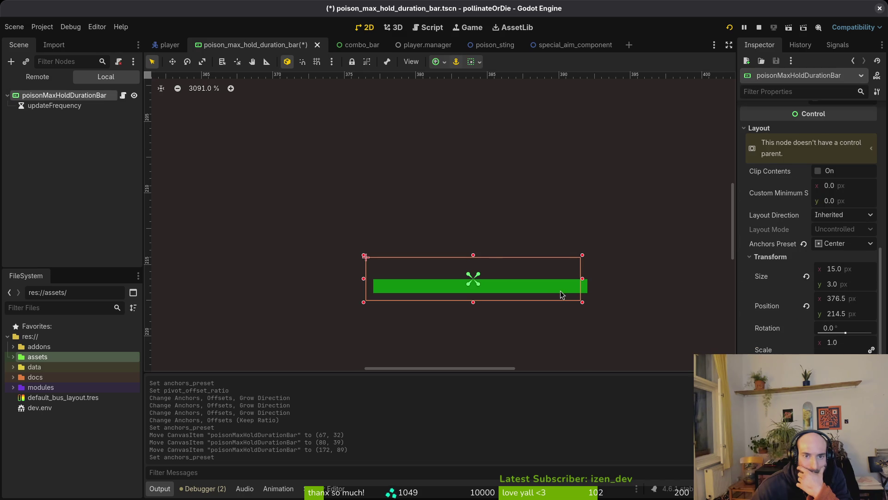
scroll(560, 291, down, 2)
drag(560, 291, 488, 254)
scroll(541, 292, up, 3)
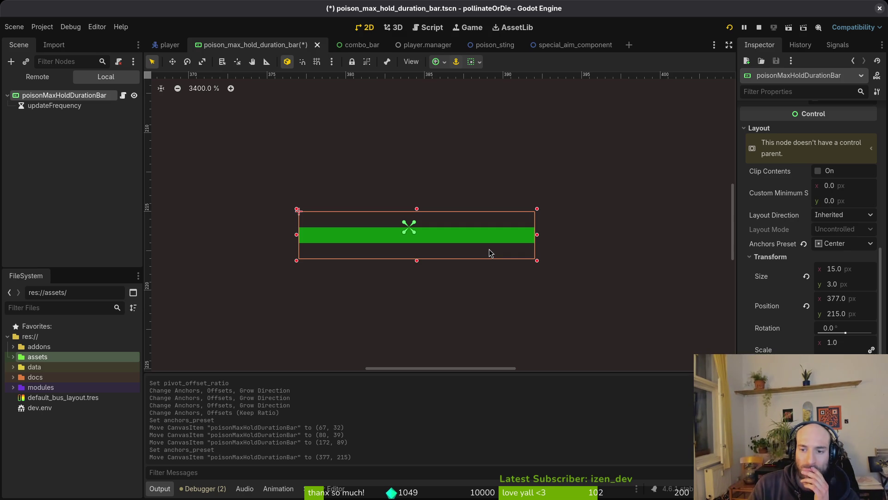
Undo the preset experiments, set custom anchors to the current ratio at 377, 215, and save
click(843, 243)
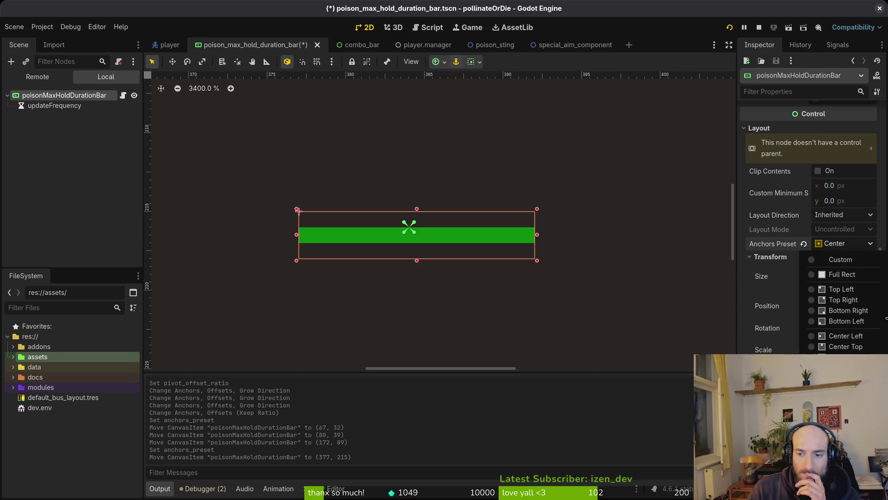
click(844, 357)
click(844, 243)
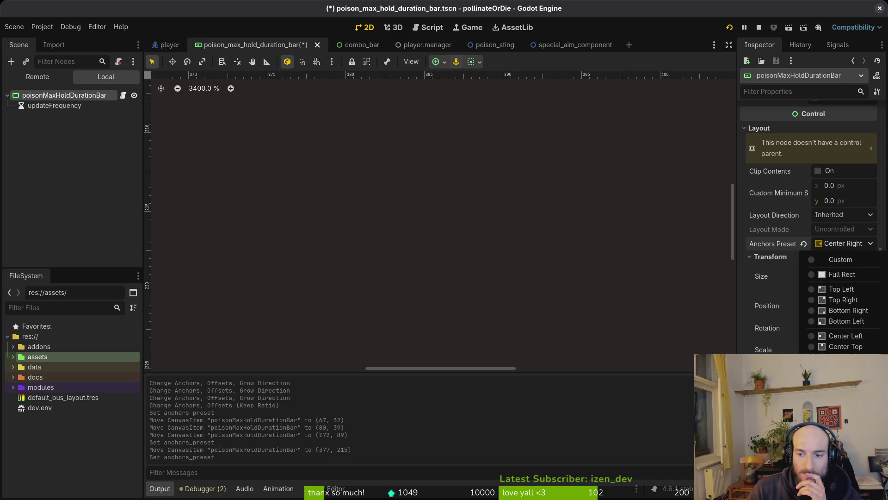
click(844, 379)
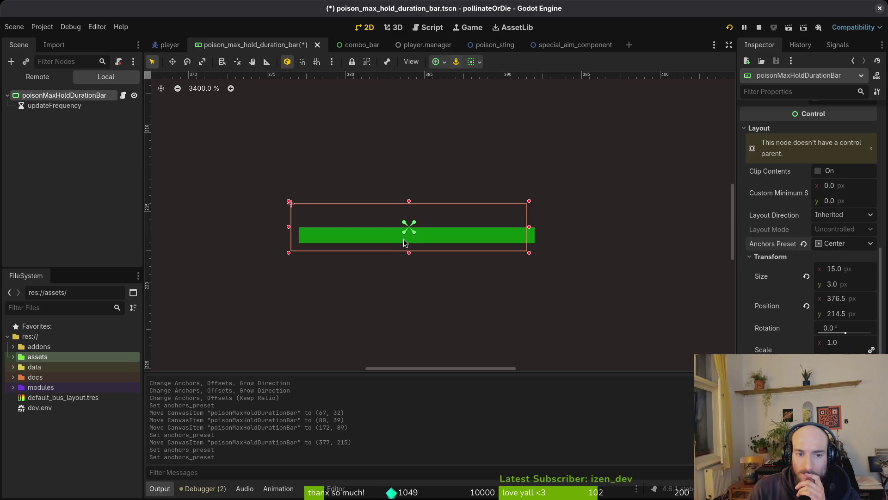
scroll(410, 239, up, 5)
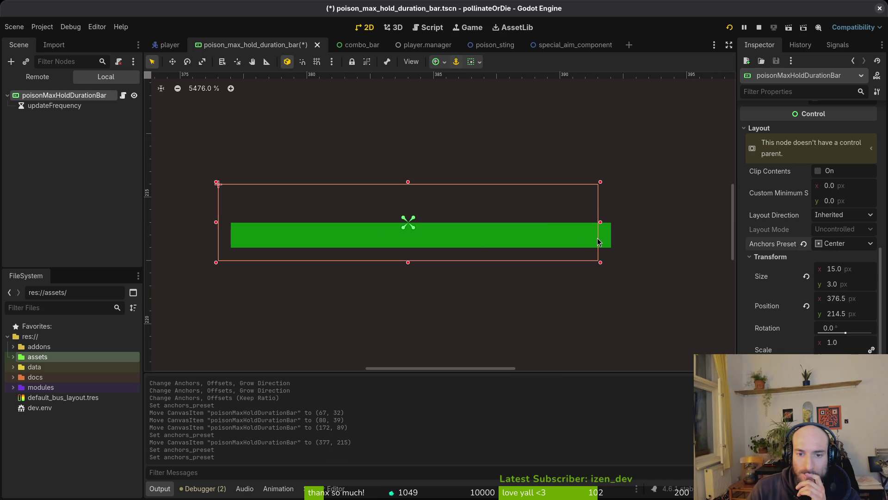
key(ctrl+z)
key(ctrl+z)
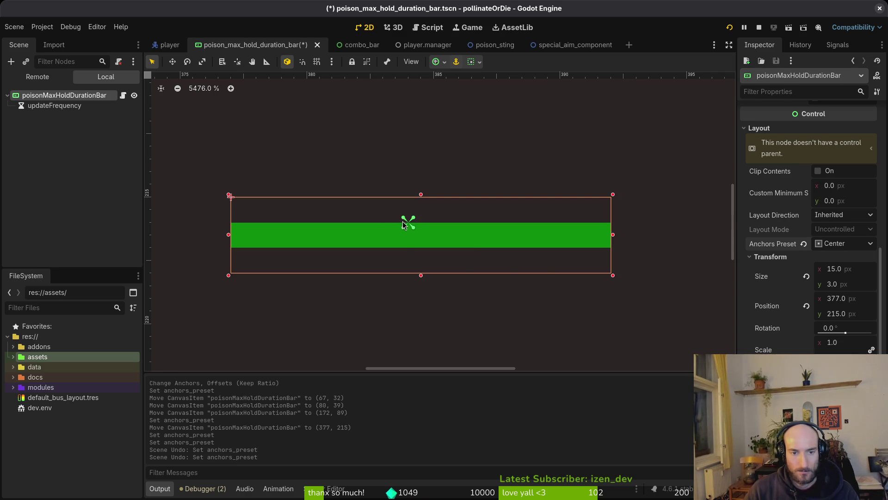
click(445, 65)
click(468, 172)
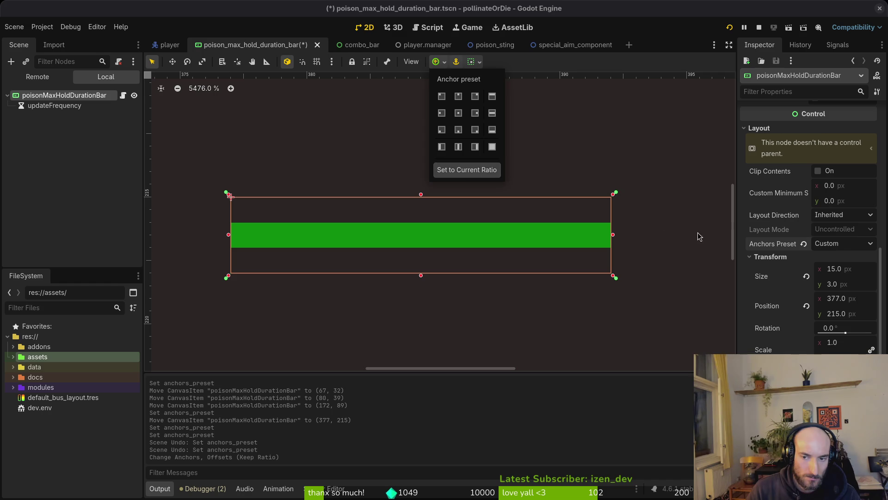
key(Escape)
key(ctrl+s)
click(837, 299)
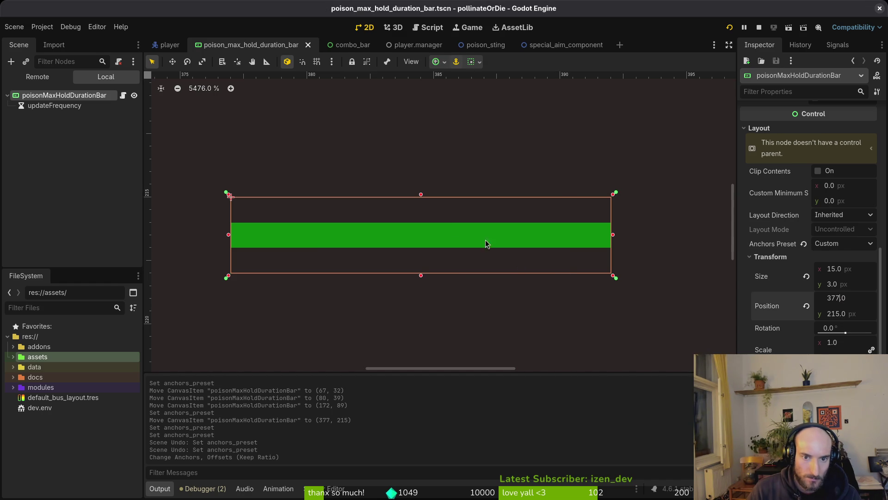
scroll(505, 256, down, 5)
scroll(444, 254, down, 4)
scroll(444, 257, down, 6)
scroll(444, 264, down, 3)
scroll(440, 270, down, 2)
scroll(439, 270, up, 5)
scroll(439, 269, down, 2)
scroll(440, 269, down, 3)
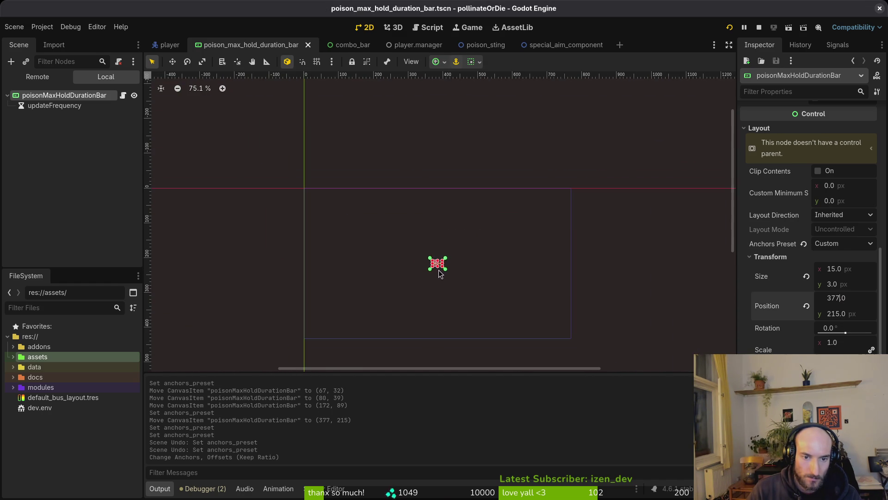
Run the pollinateOrDie project and continue into the gameplay level
click(729, 27)
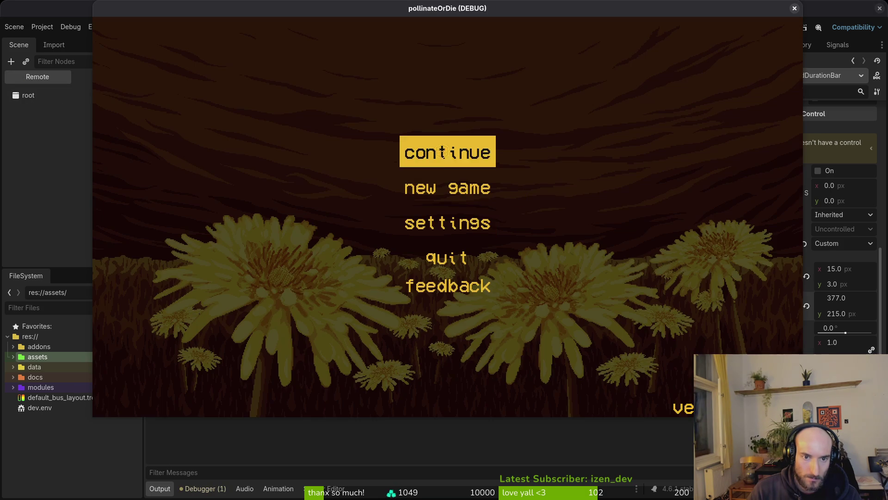
click(429, 146)
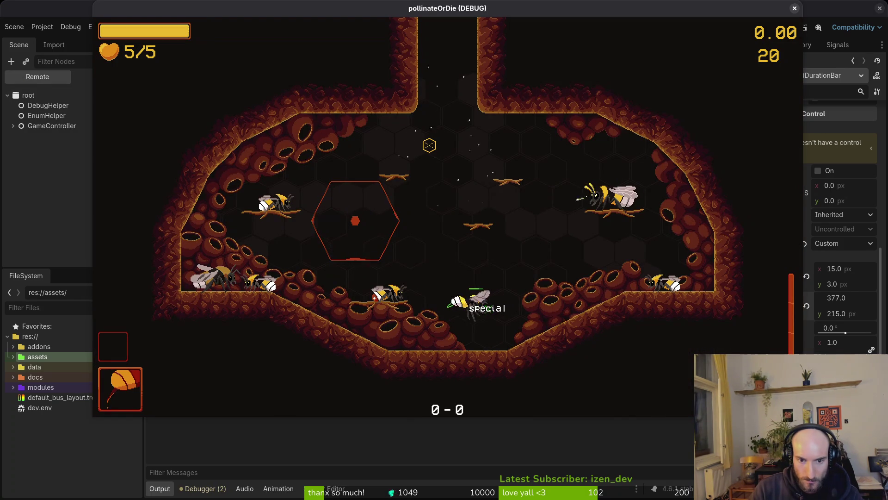
Return to the editor, confirm the position, centre the pivot, and save
key(alt+Tab)
key(Return)
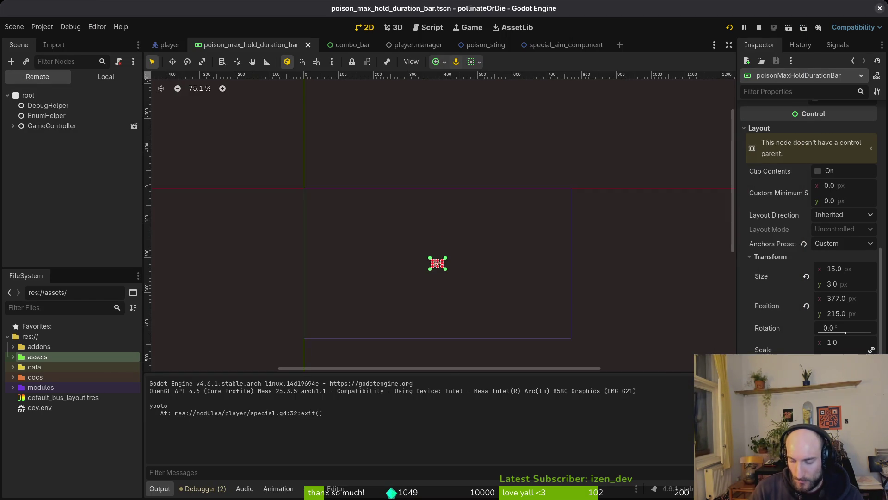
key(ctrl+s)
scroll(439, 263, up, 9)
scroll(428, 250, up, 5)
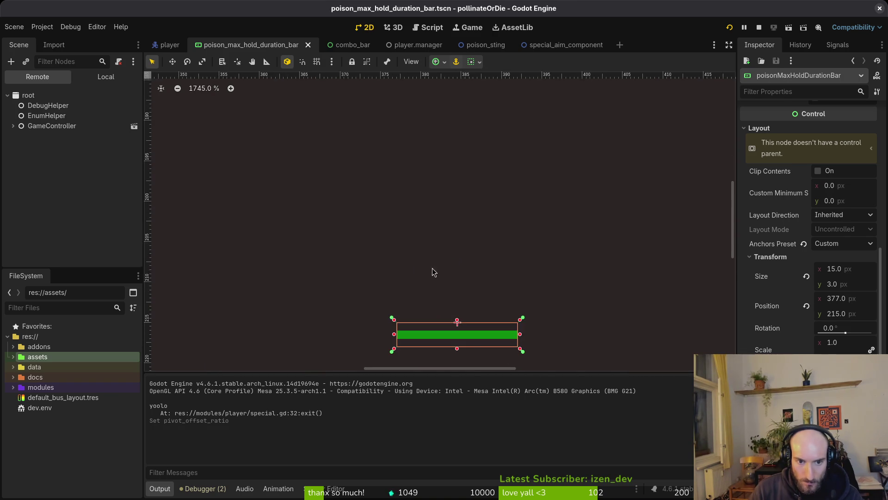
scroll(432, 264, up, 8)
scroll(624, 302, down, 5)
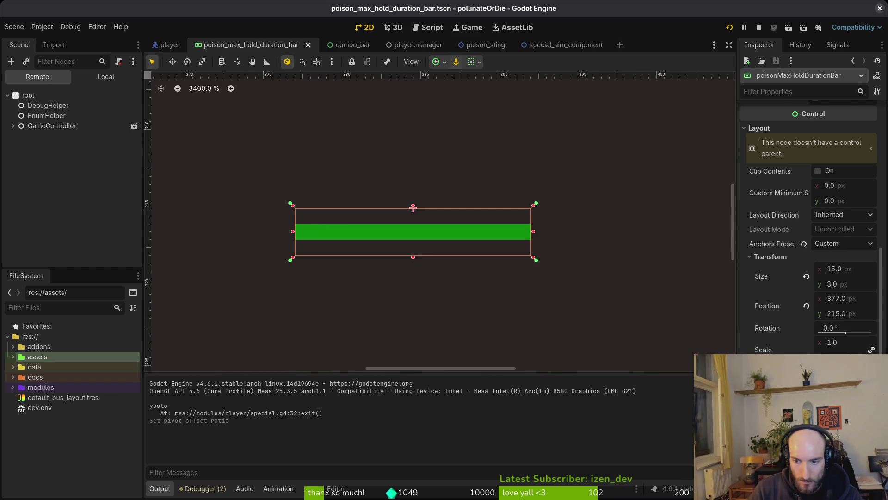
drag(413, 208, 413, 232)
key(ctrl+s)
Restart the game, enter the level, then stop the debug session with F8
click(758, 28)
click(729, 27)
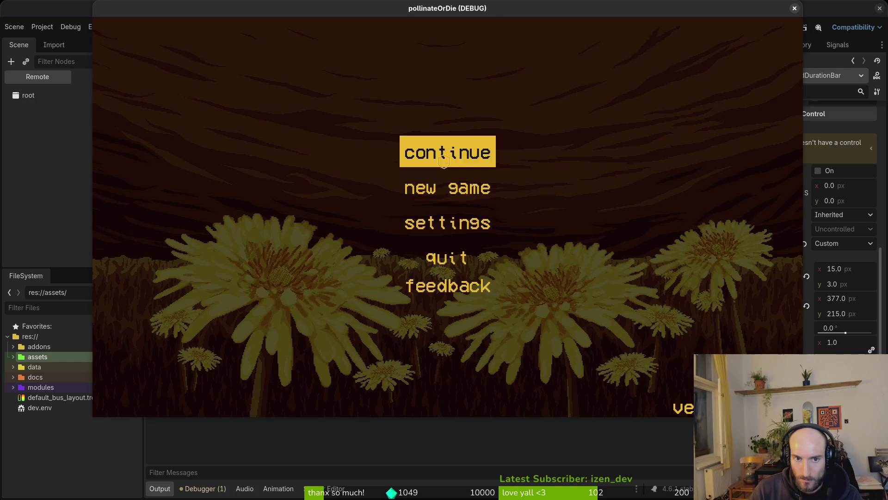
click(444, 160)
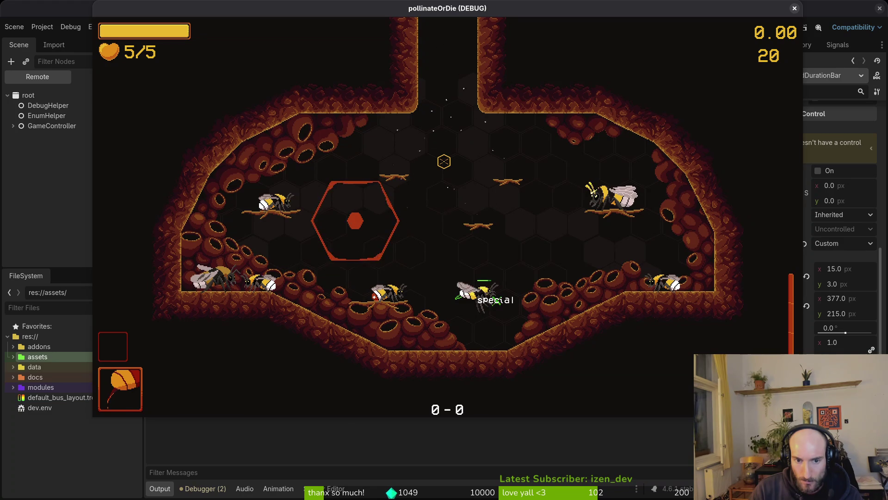
key(F8)
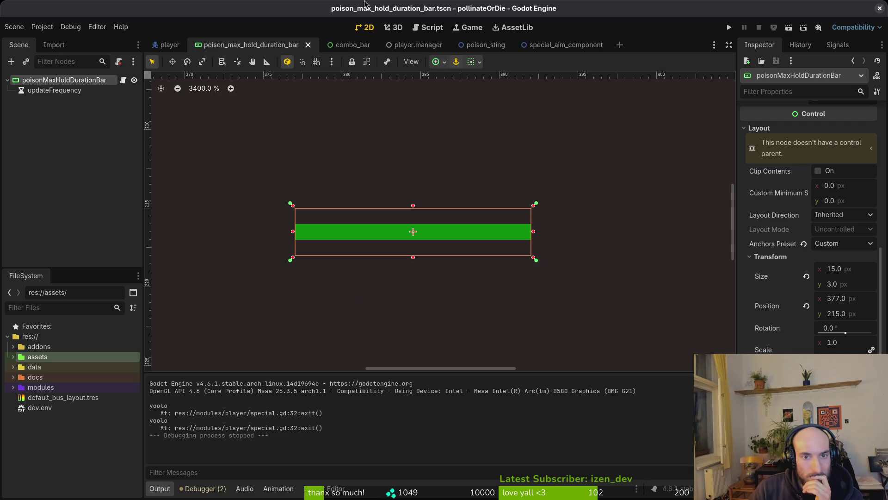
key(shift+alt+o)
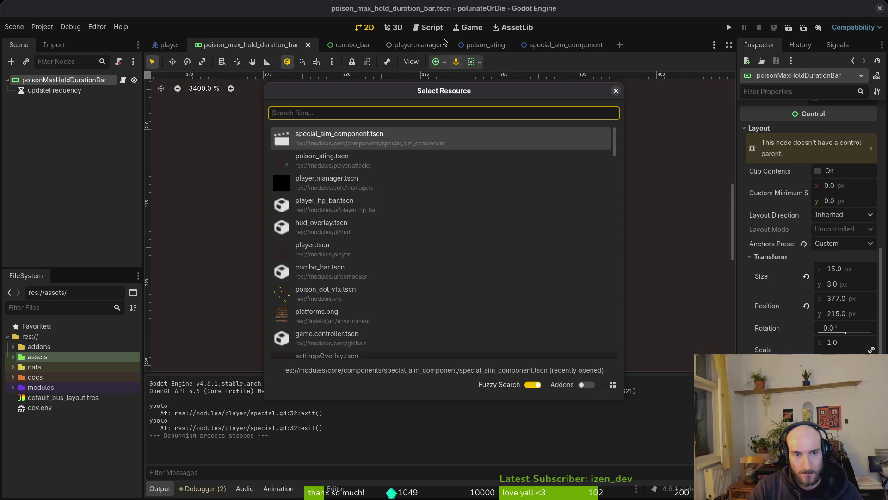
text(bosht)
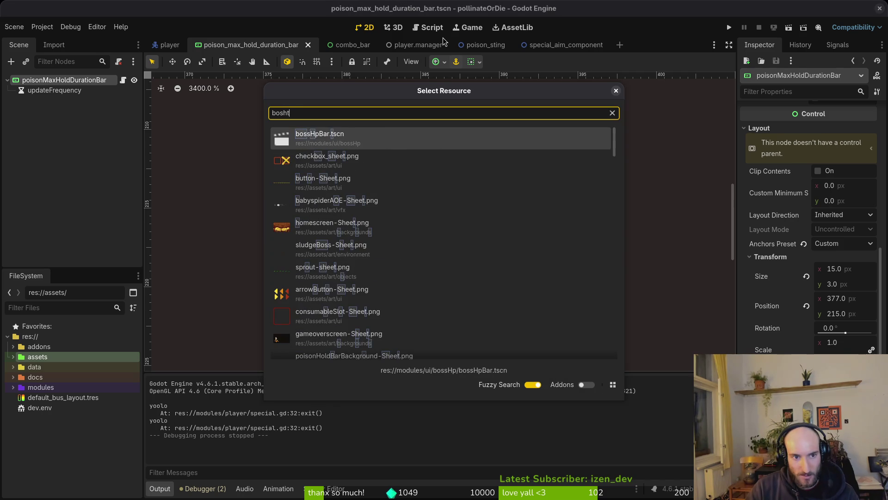
key(Return)
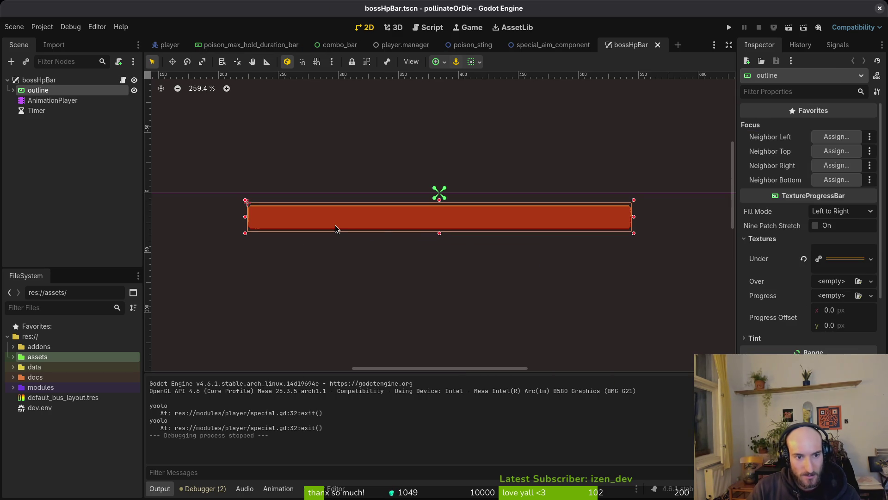
scroll(431, 222, down, 5)
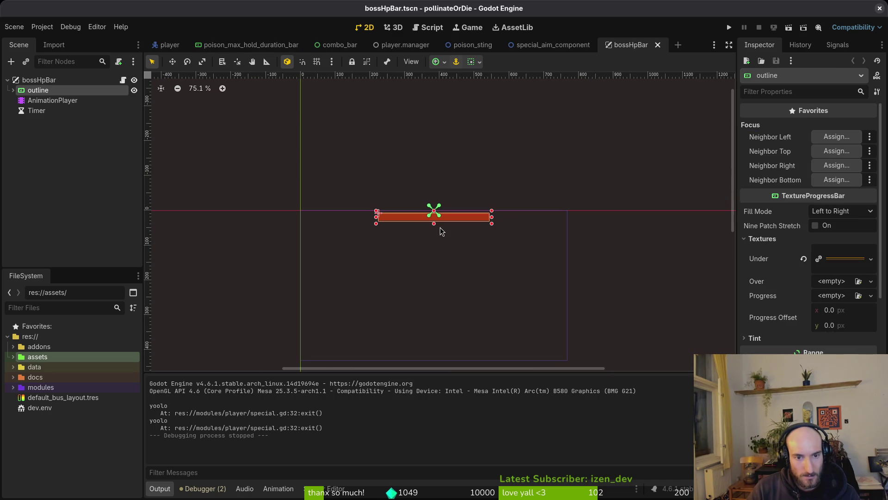
scroll(464, 225, up, 1)
scroll(462, 226, up, 1)
scroll(461, 229, up, 1)
scroll(459, 225, up, 2)
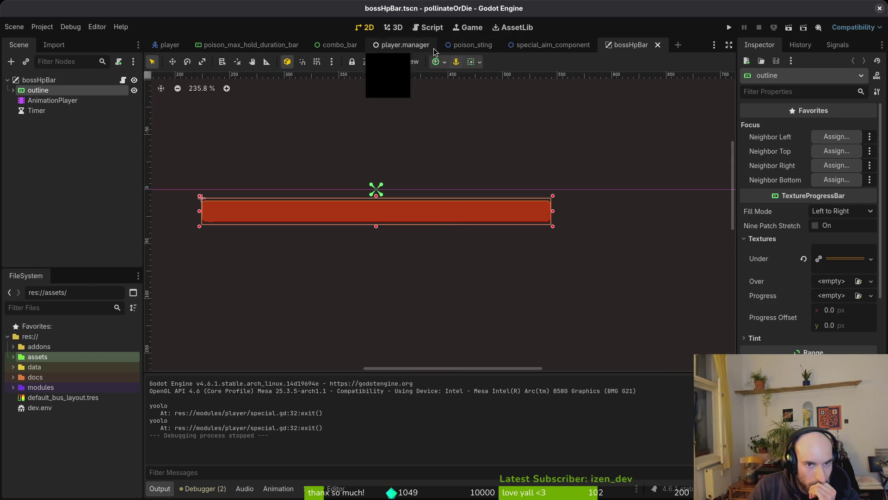
click(657, 45)
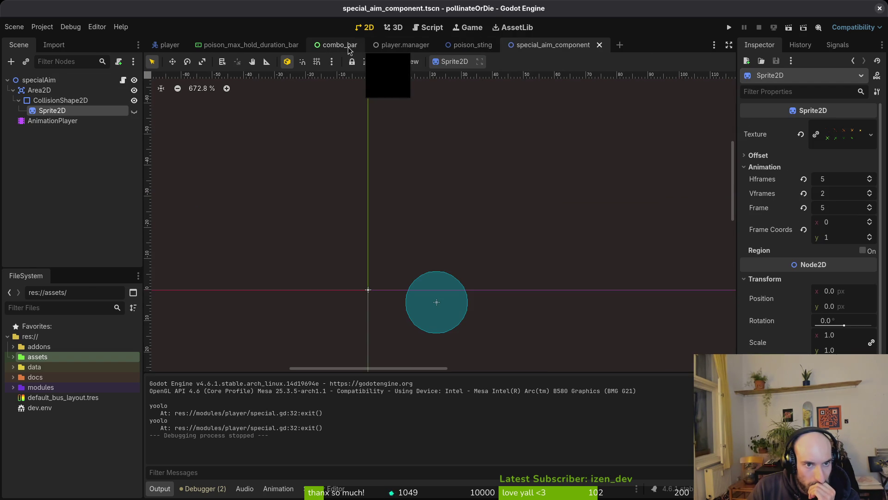
click(474, 46)
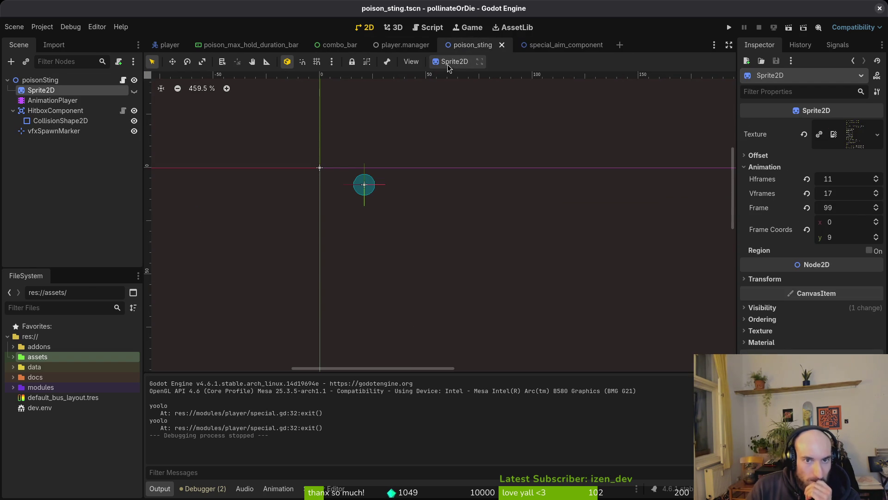
click(229, 44)
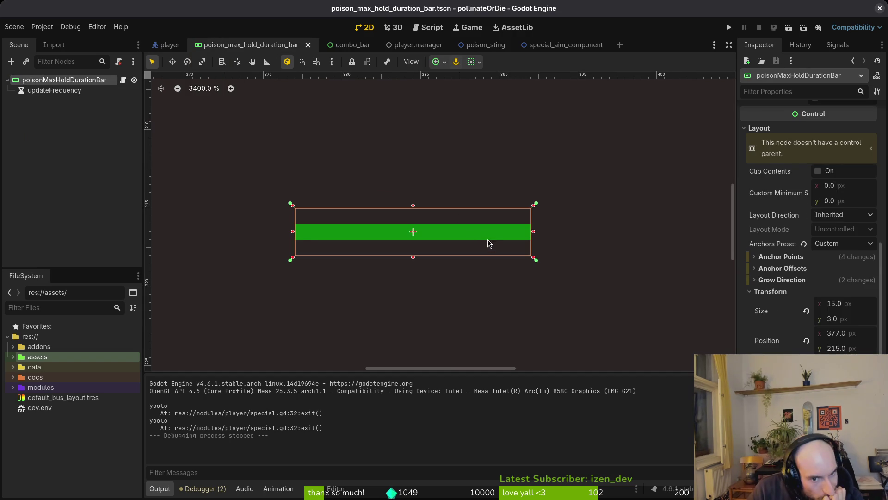
scroll(458, 263, down, 4)
scroll(423, 280, down, 7)
scroll(430, 279, up, 7)
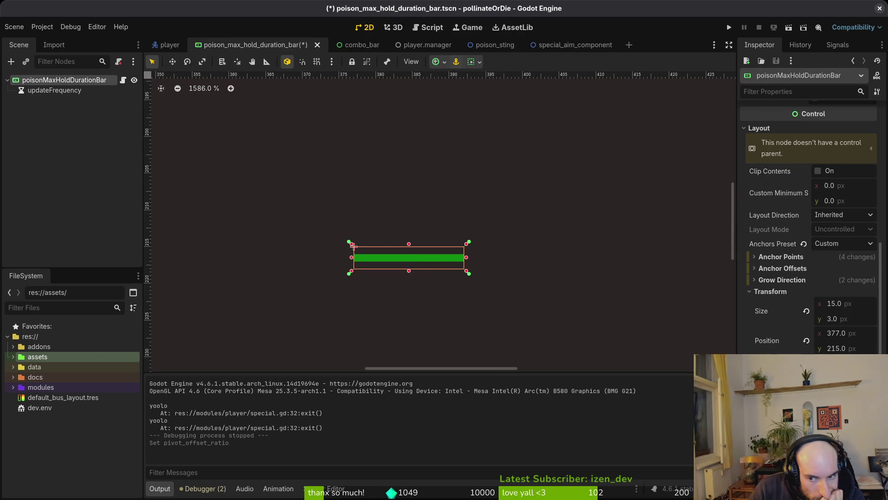
Revert the bar's position and size to defaults and set anchors to the current ratio
click(806, 341)
click(807, 312)
scroll(355, 270, down, 6)
scroll(354, 269, down, 4)
click(447, 65)
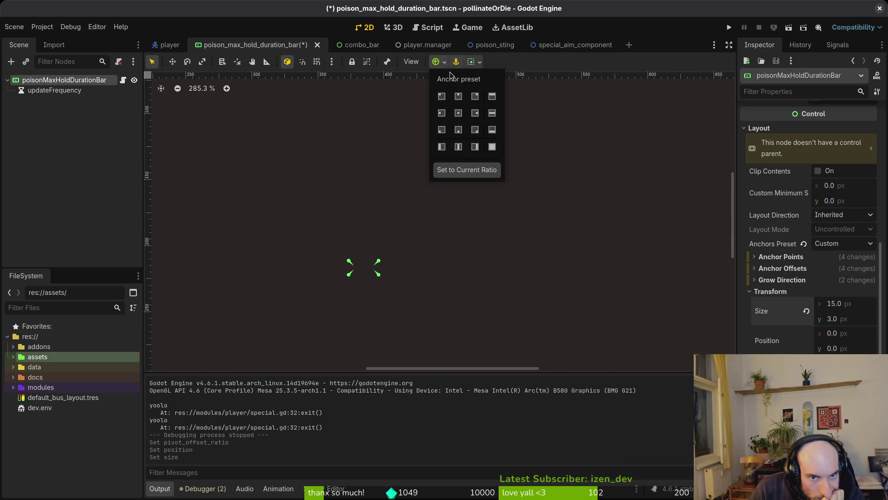
click(467, 171)
scroll(289, 257, left, 5)
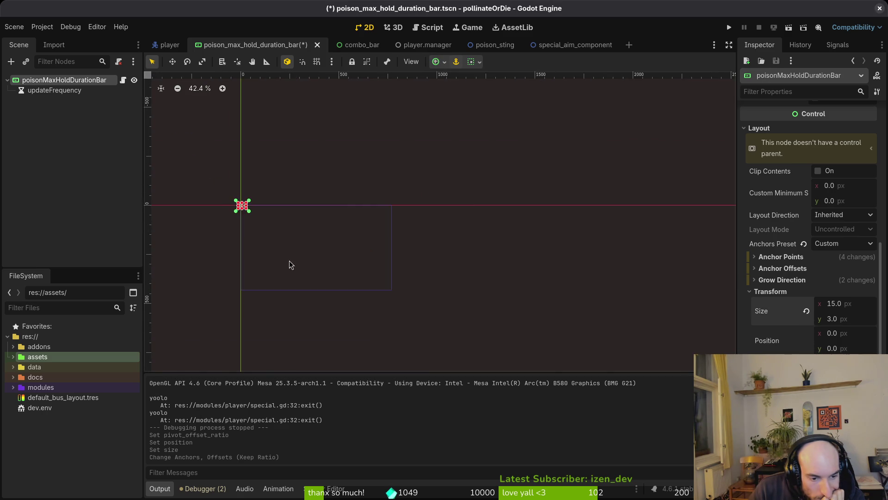
scroll(486, 277, up, 3)
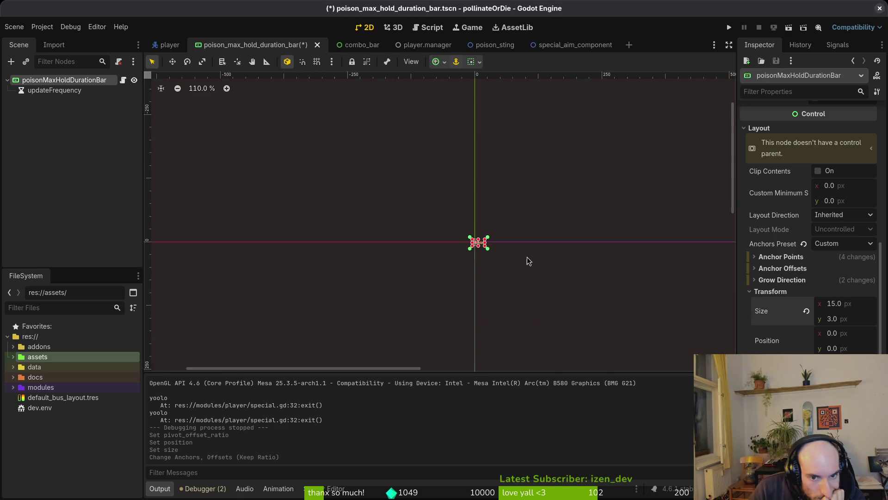
Anchor the bar Center then Top Left, and switch to the Godot Shaders browser window
click(446, 63)
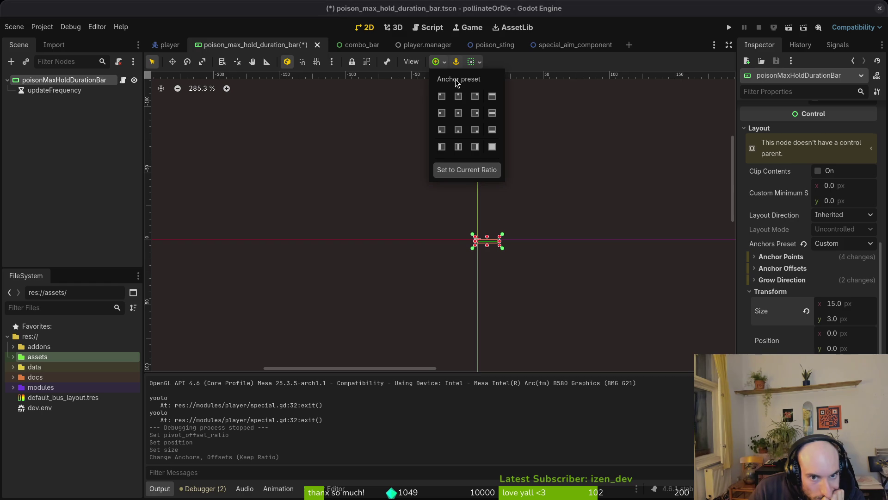
click(459, 113)
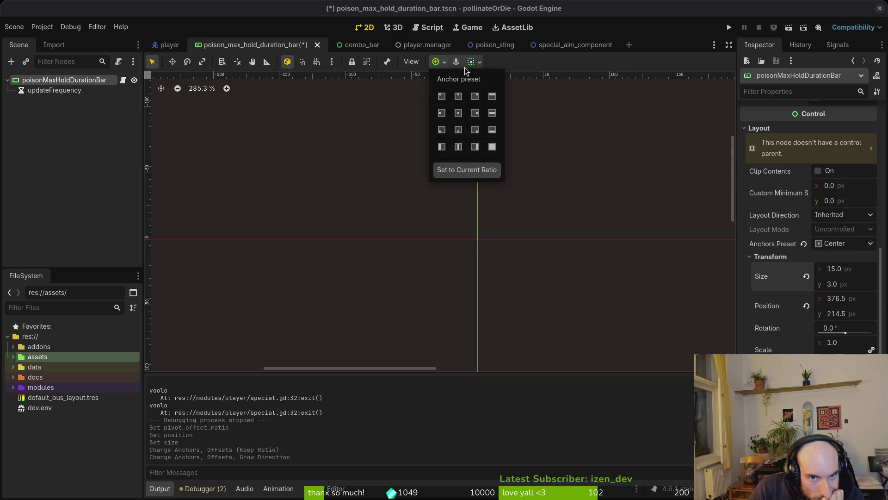
click(442, 97)
click(587, 190)
scroll(492, 246, up, 8)
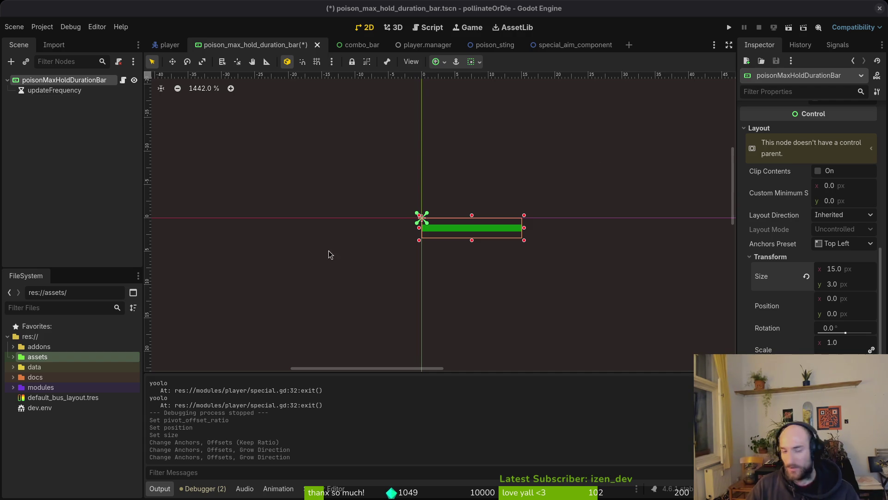
scroll(453, 221, right, 2)
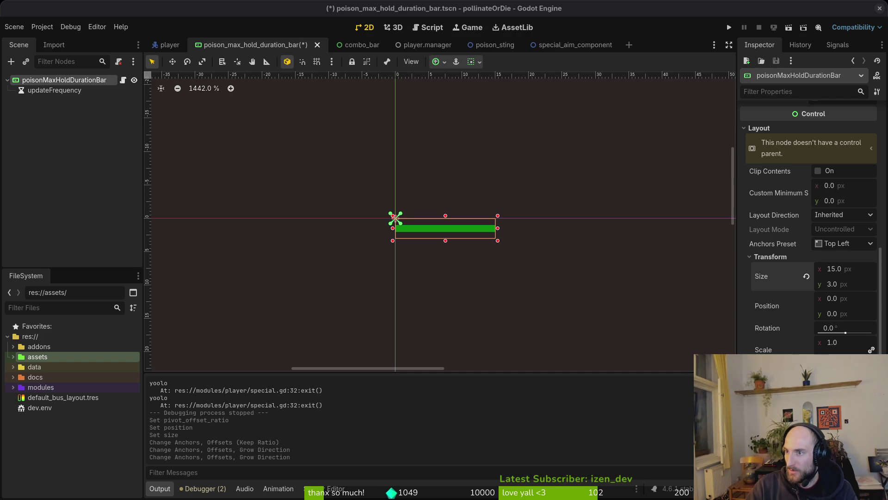
key(alt+Tab)
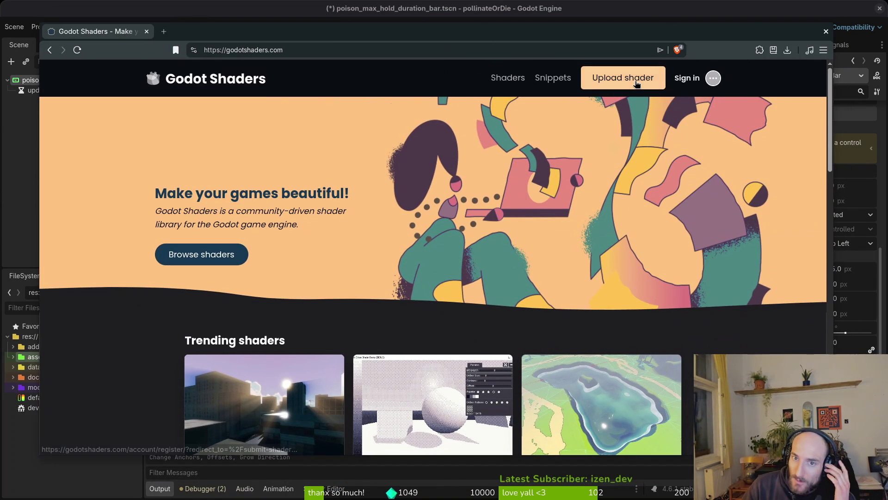
Dismiss the sign-up prompt, search the shader library for "bar", and open Animated progress bar
click(623, 77)
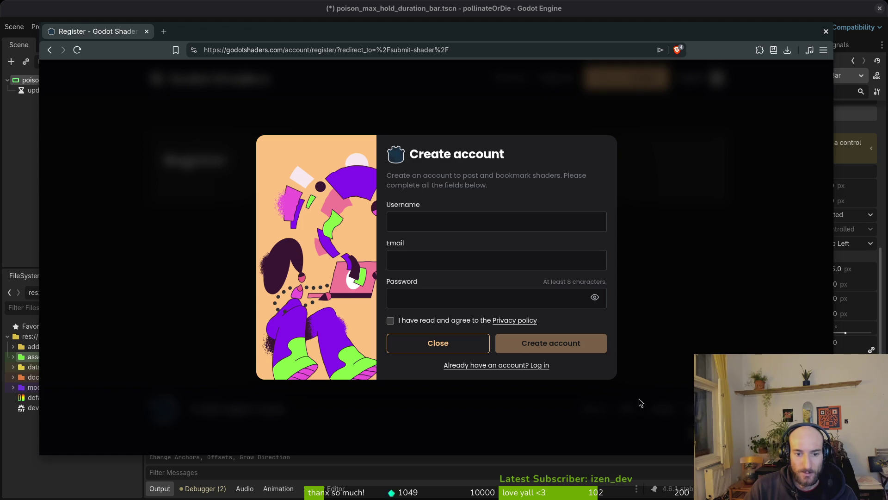
click(425, 341)
click(507, 77)
click(217, 175)
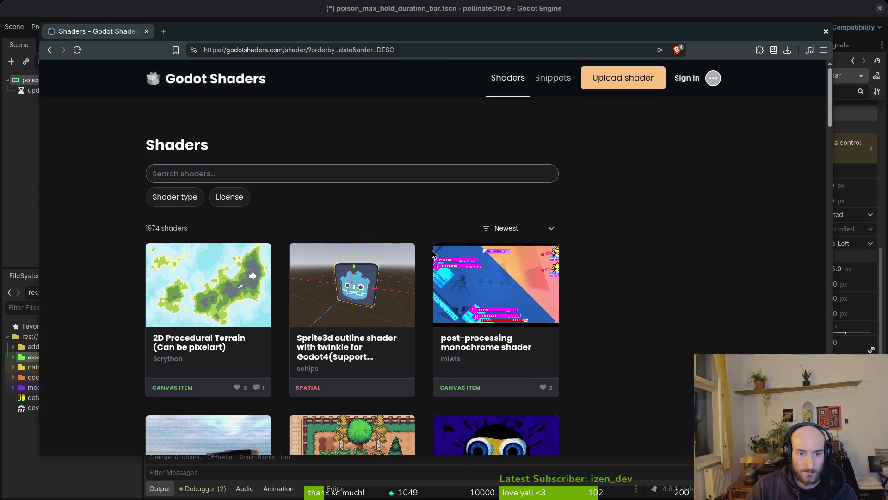
text(bar)
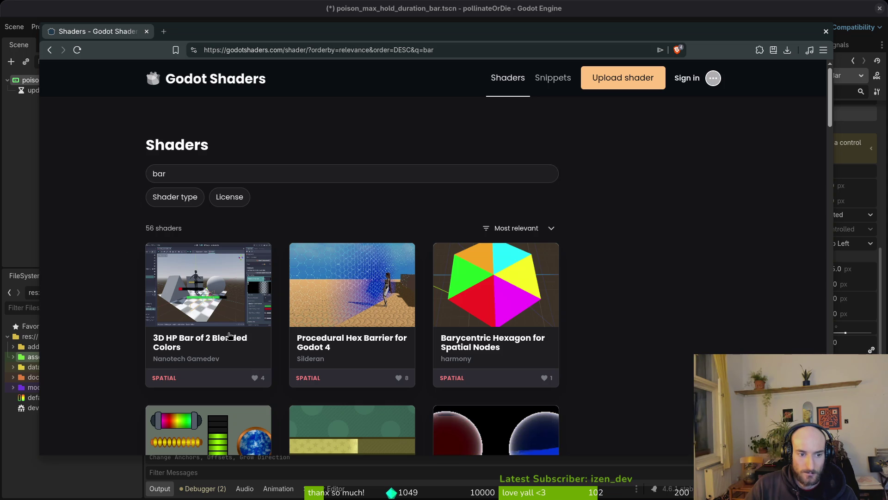
scroll(350, 354, down, 3)
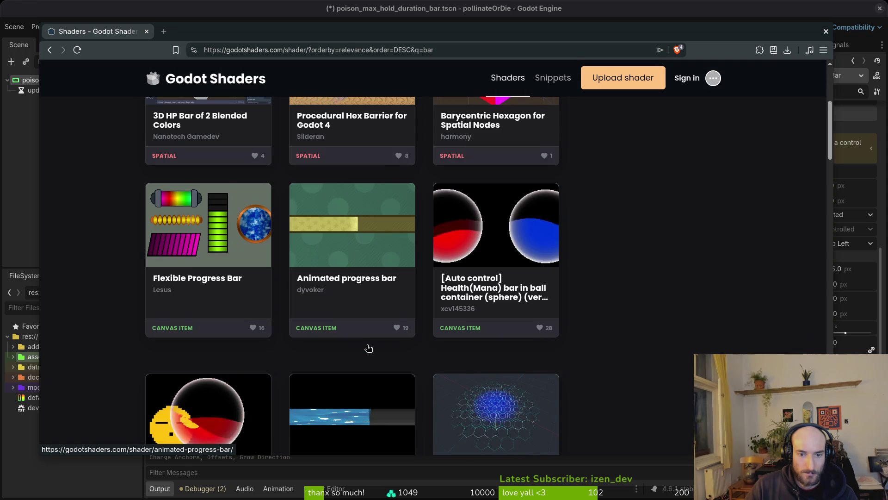
click(343, 283)
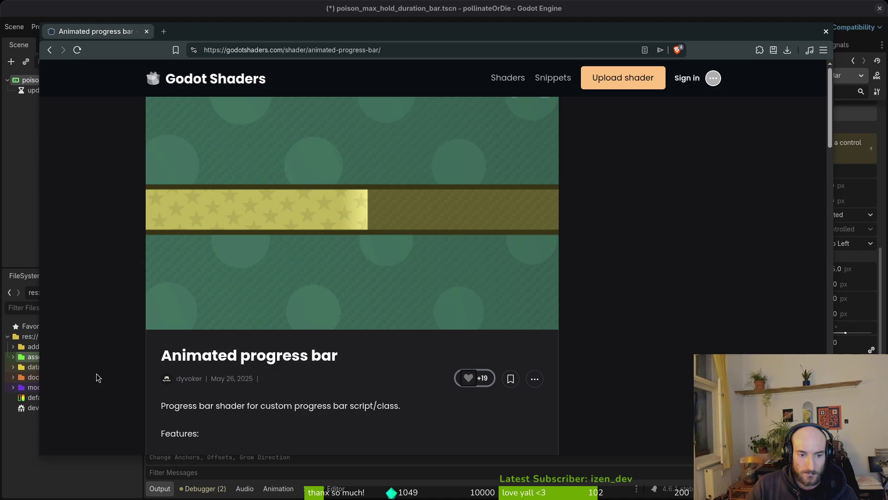
scroll(98, 362, down, 3)
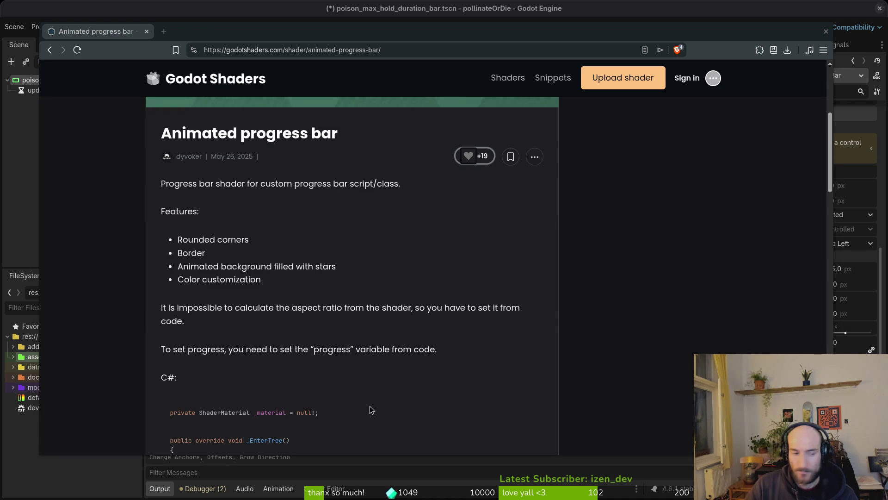
scroll(307, 397, down, 2)
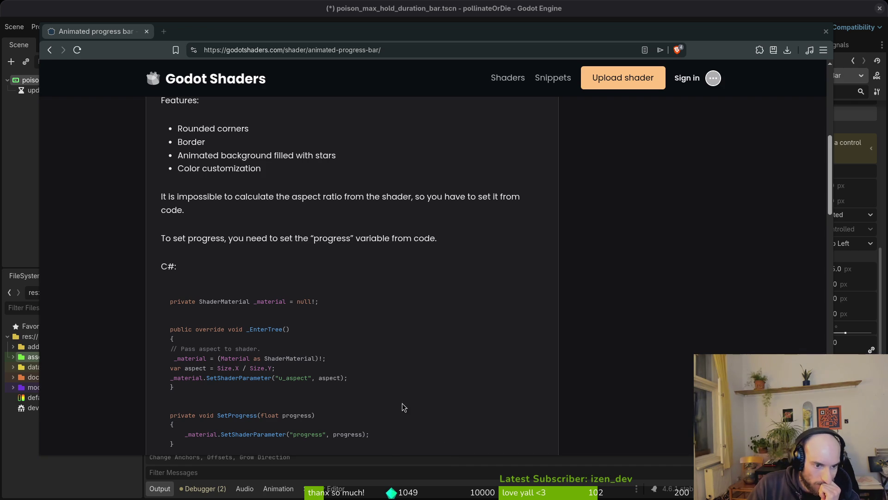
scroll(400, 399, down, 5)
scroll(341, 354, up, 4)
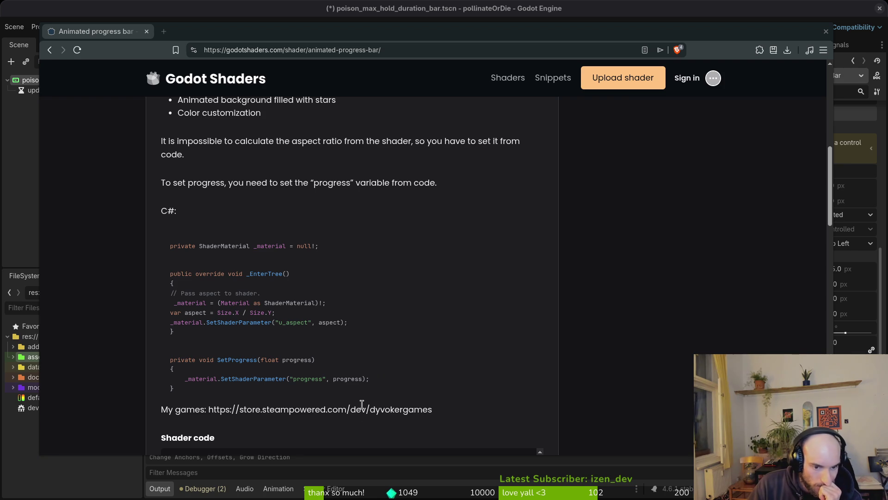
scroll(346, 410, down, 3)
drag(448, 306, 157, 298)
key(ctrl+c)
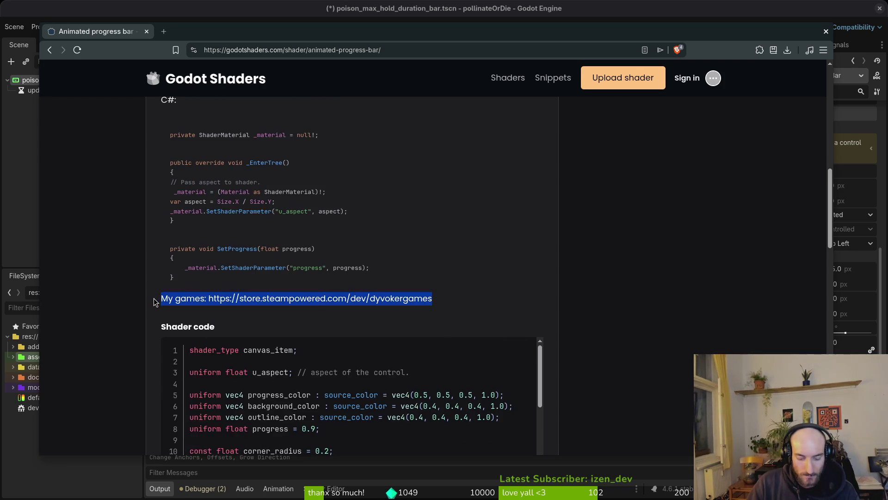
Search the copied author's games link in a new browser tab
key(ctrl+t)
key(ctrl+v)
key(Return)
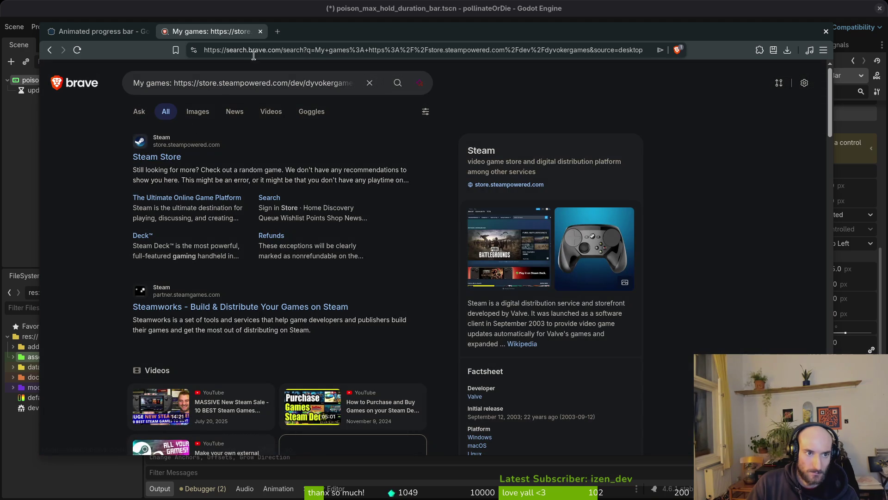
drag(174, 84, 410, 95)
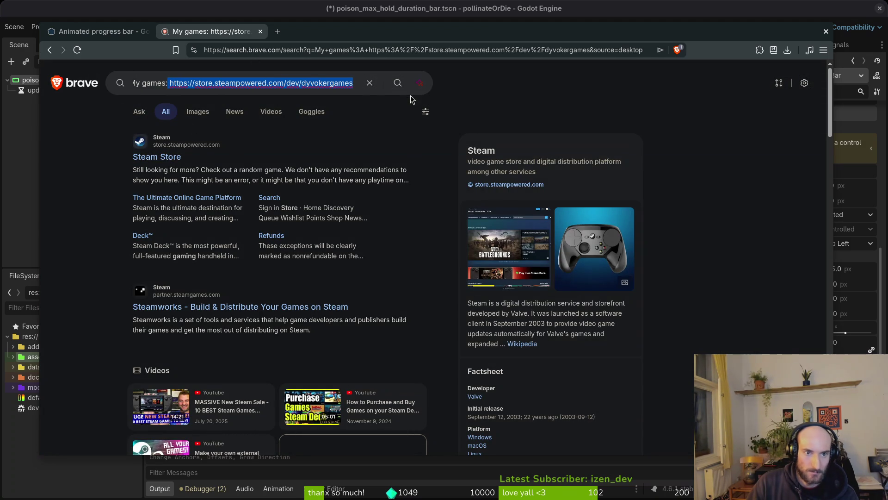
Load the copied Steam store developer link in a new tab
key(ctrl+c)
key(ctrl+t)
key(ctrl+v)
key(Return)
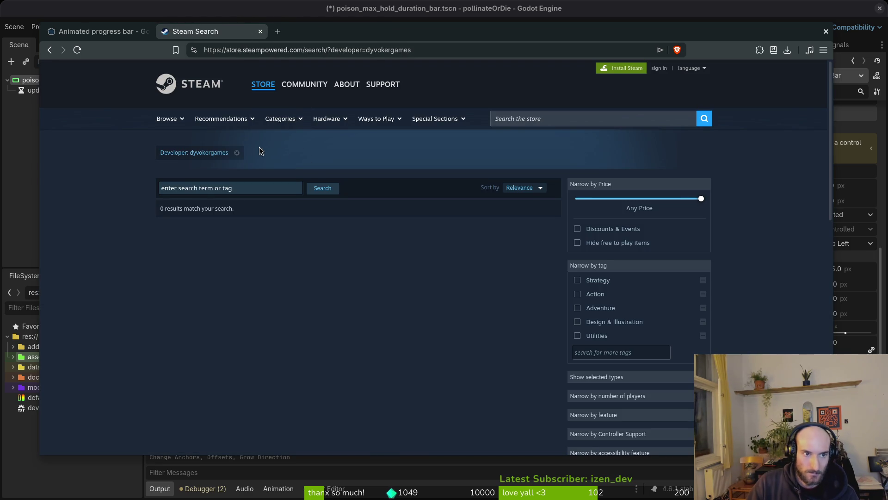
Close the Steam search tab and clear stray text highlights on the shader page
middle_click(229, 36)
click(243, 314)
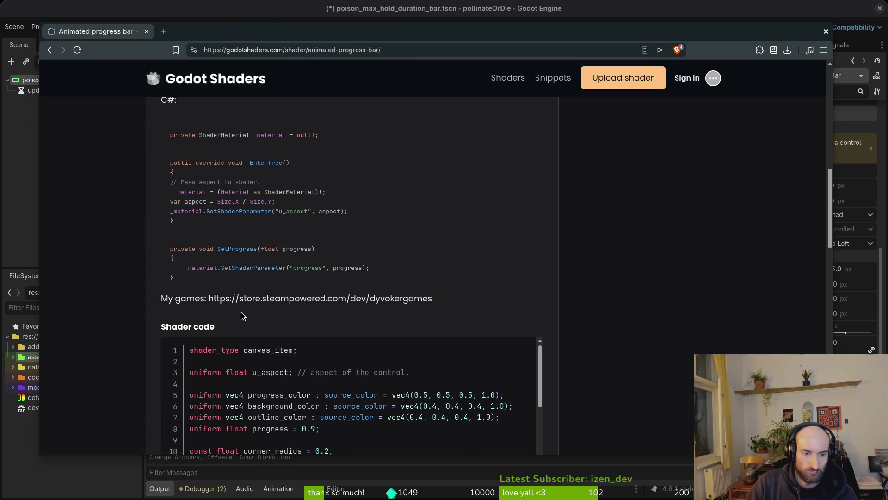
drag(416, 295, 355, 300)
click(239, 358)
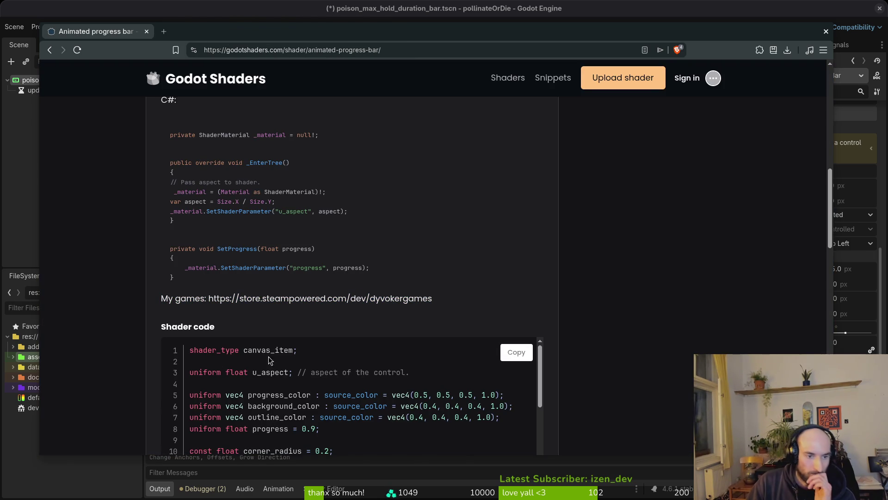
scroll(263, 322, down, 5)
scroll(264, 322, down, 5)
scroll(264, 323, down, 5)
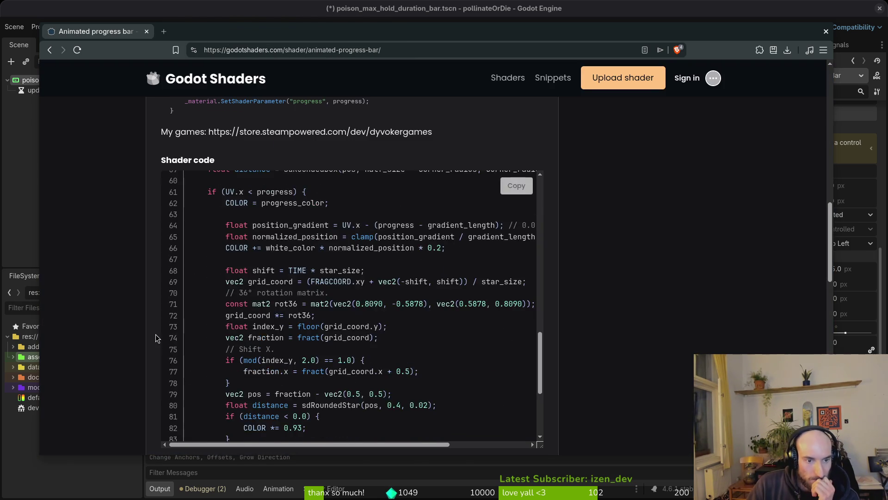
scroll(140, 343, down, 10)
scroll(138, 343, up, 3)
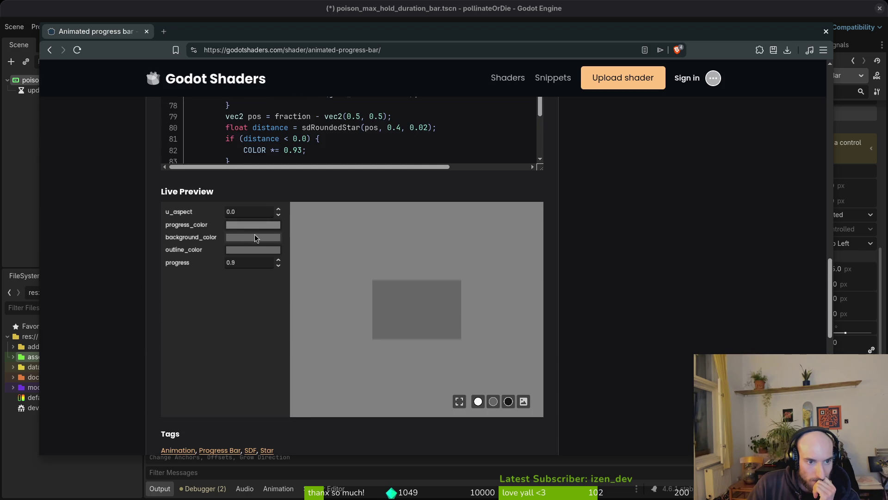
Lower the preview progress value and set progress_color to red ff0000
click(237, 224)
click(144, 282)
click(278, 266)
click(279, 266)
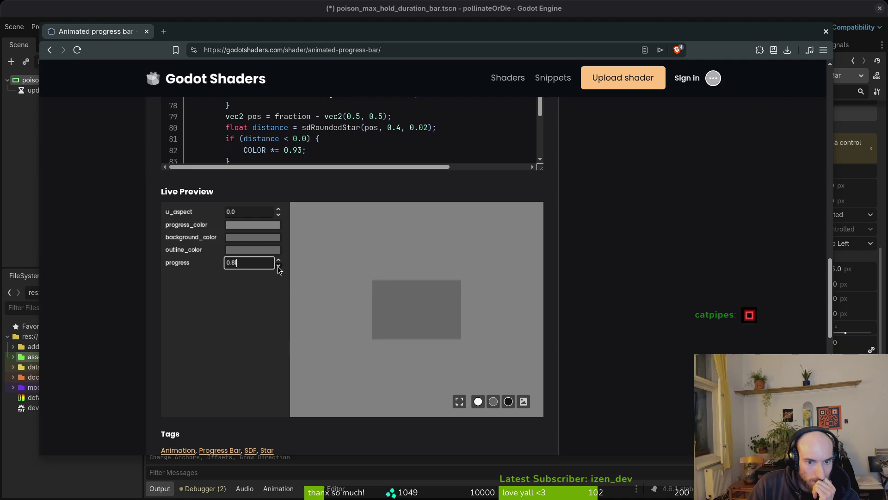
click(246, 227)
text(ff0000)
key(Return)
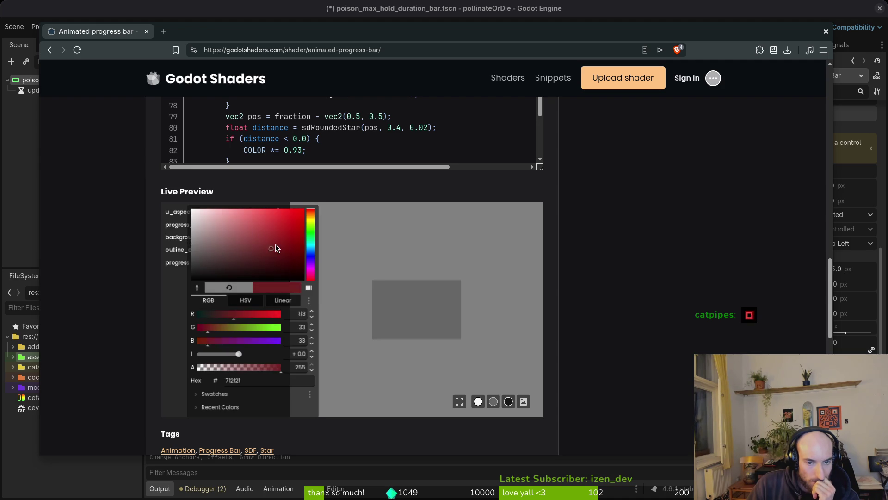
key(Escape)
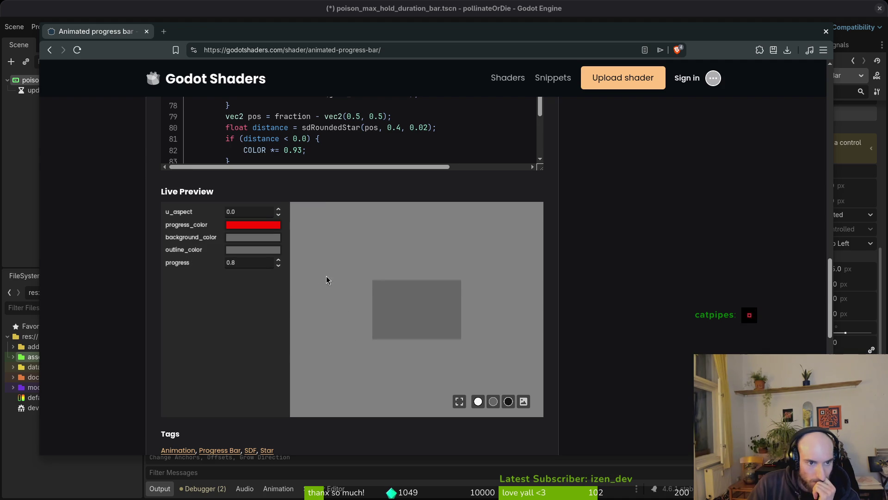
text(4)
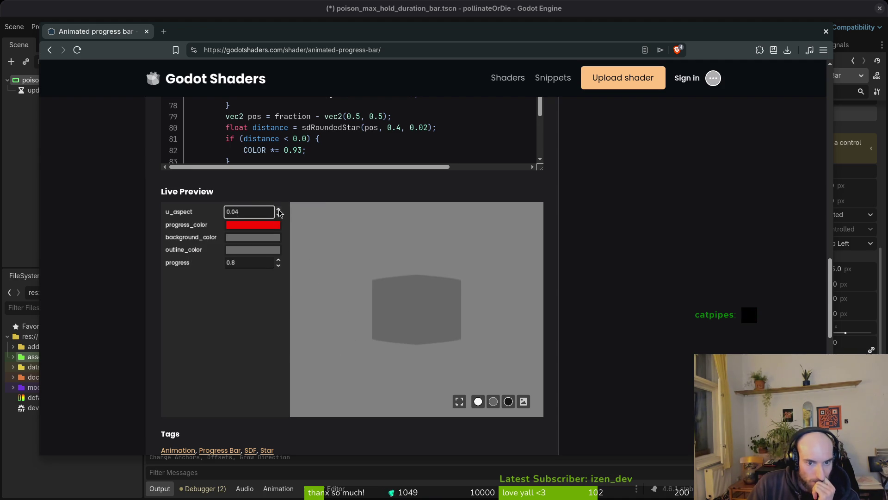
Reset u_aspect to 0.0, set progress to 0.77, then go back to the bar search results
key(BackSpace)
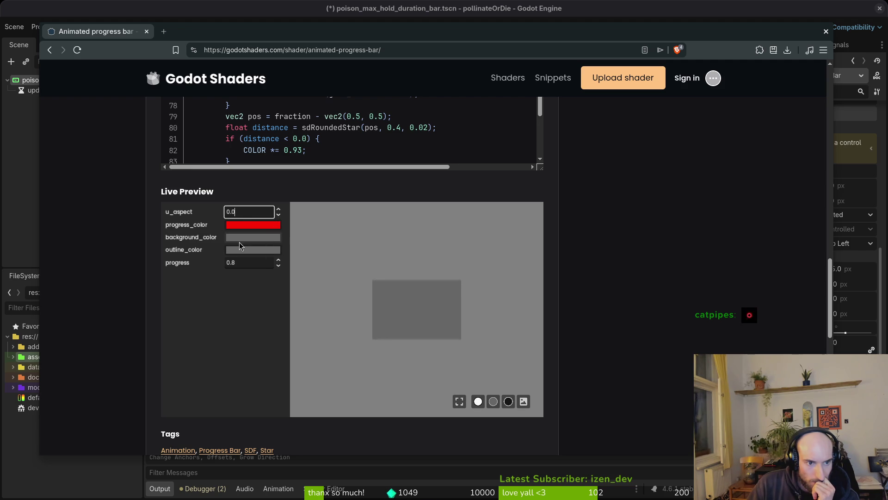
double_click(240, 263)
text(0.7)
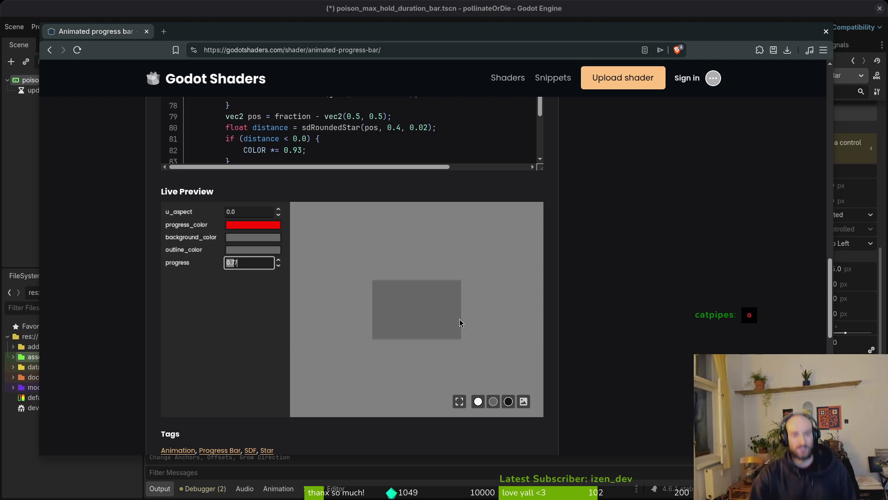
click(471, 403)
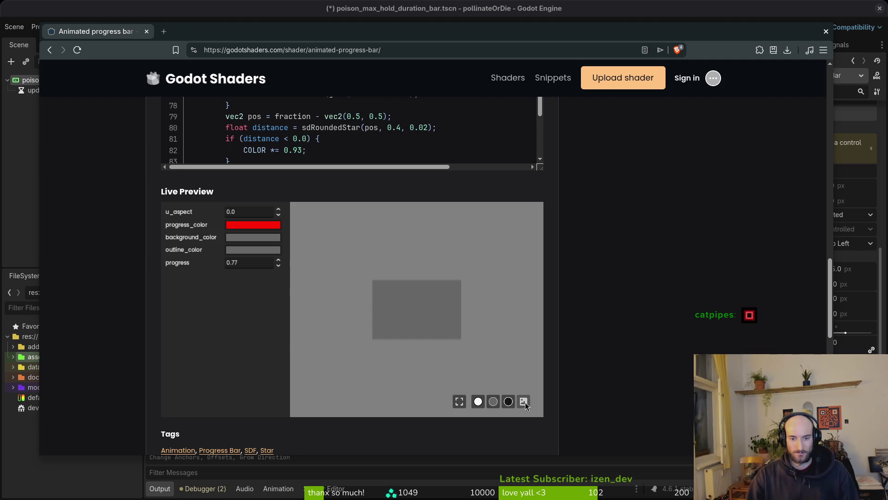
drag(248, 261, 221, 261)
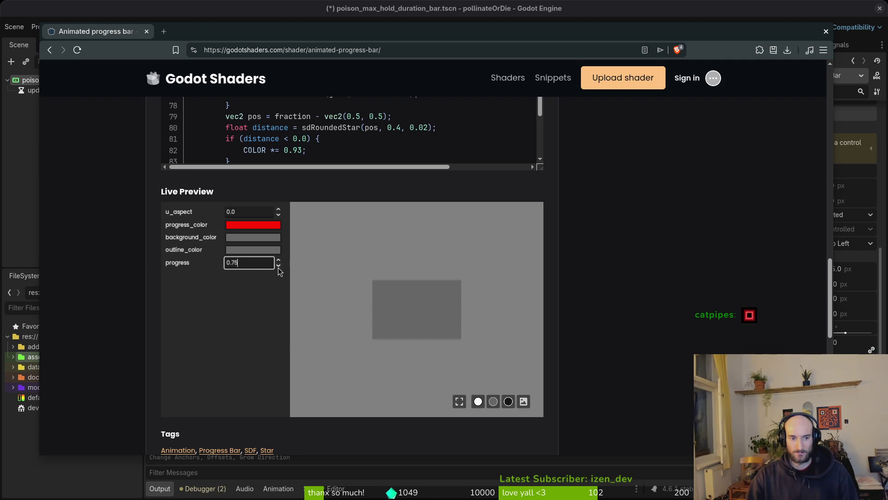
key(alt+Left)
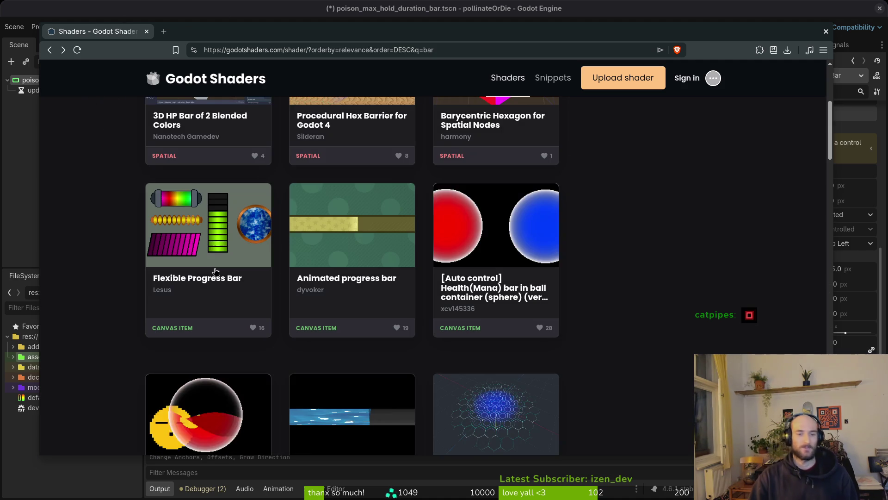
scroll(96, 276, down, 2)
scroll(101, 295, down, 2)
scroll(198, 428, down, 2)
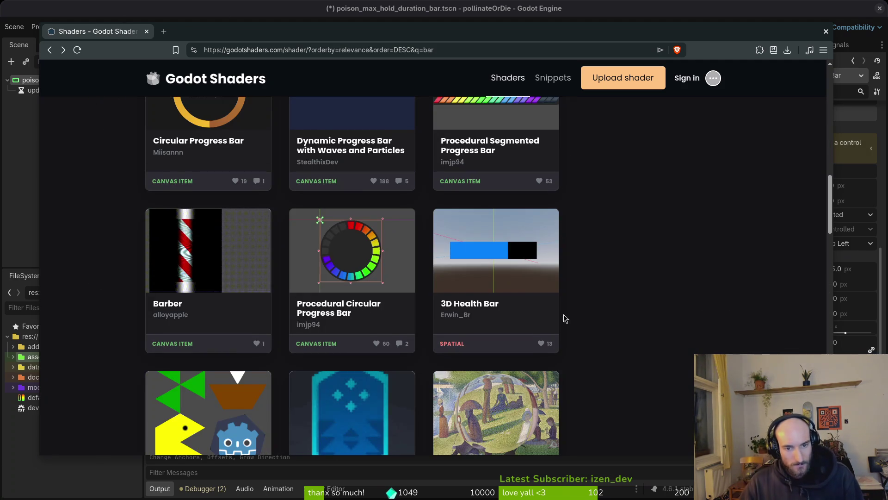
Open the 3D Health Bar shader page from the search results
click(464, 280)
scroll(416, 323, down, 4)
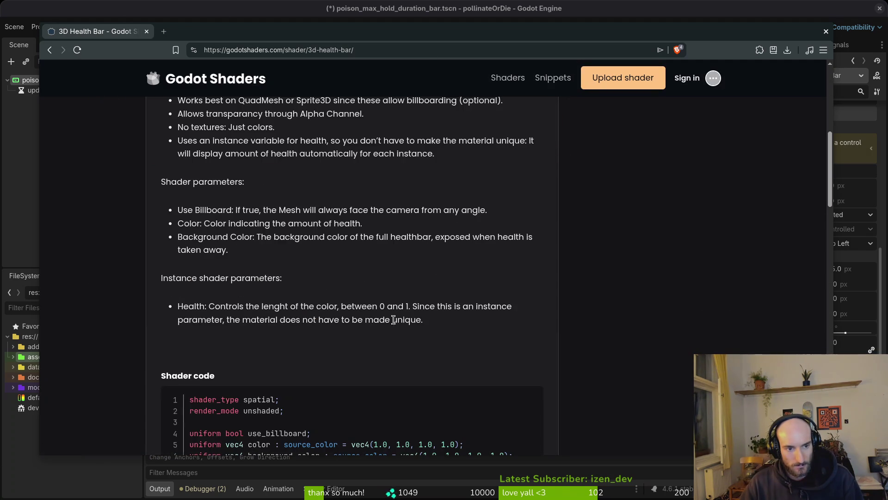
scroll(329, 284, down, 3)
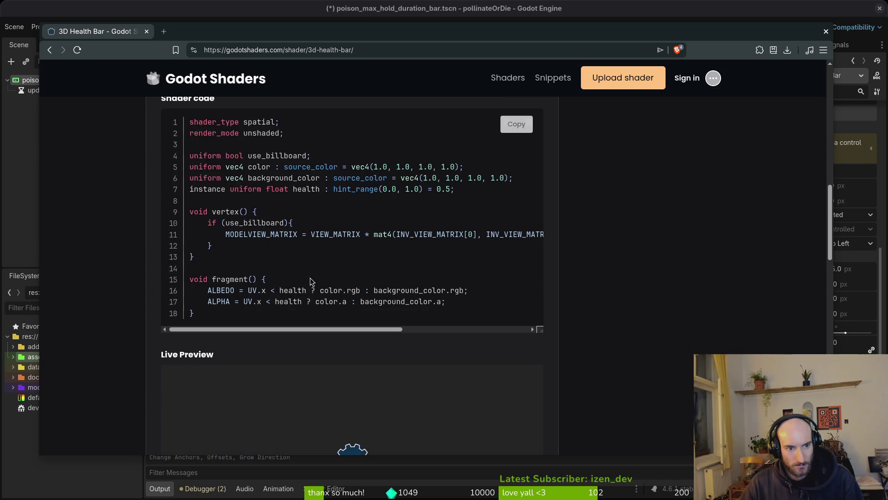
scroll(168, 312, down, 1)
scroll(243, 277, up, 2)
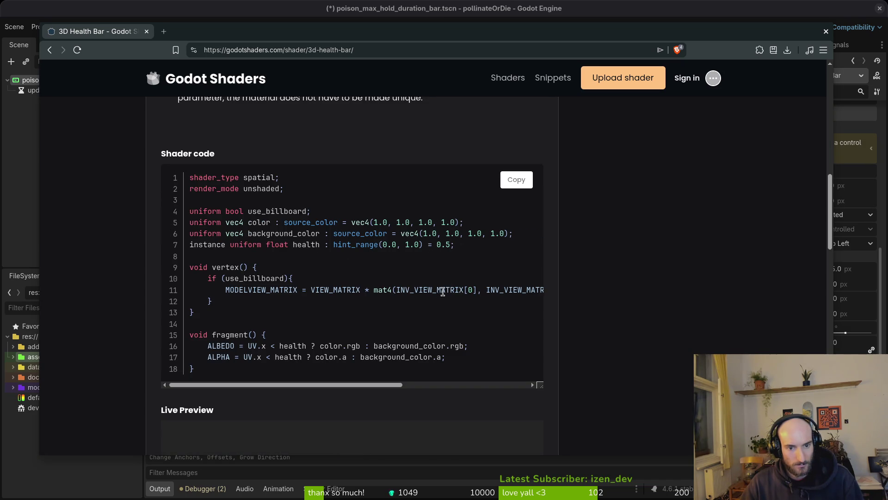
scroll(139, 314, down, 4)
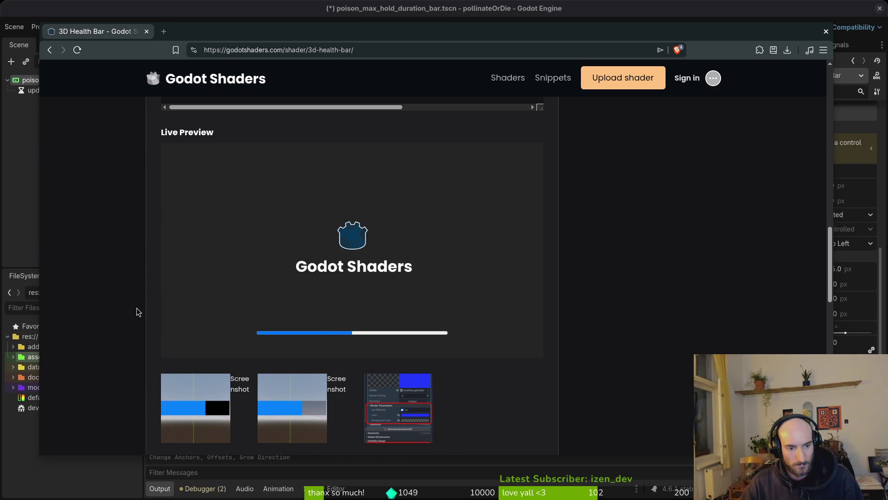
scroll(135, 310, down, 2)
scroll(135, 310, down, 1)
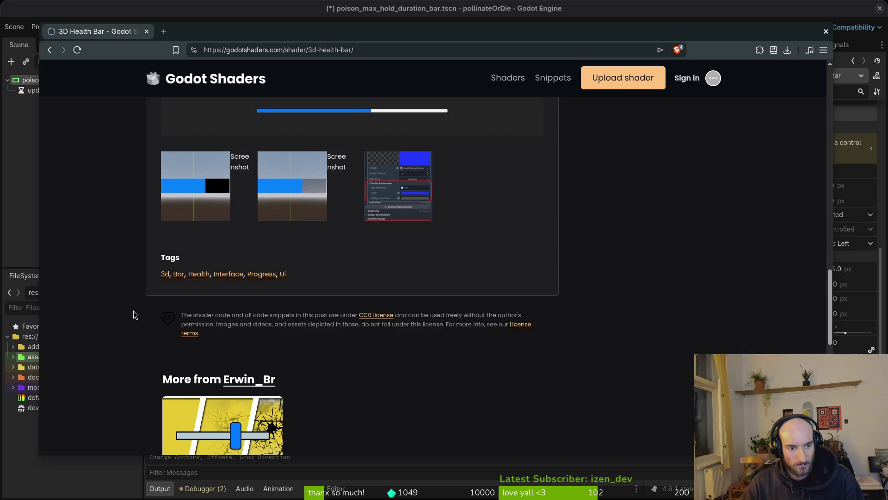
scroll(132, 311, up, 4)
scroll(118, 301, up, 5)
scroll(111, 303, down, 2)
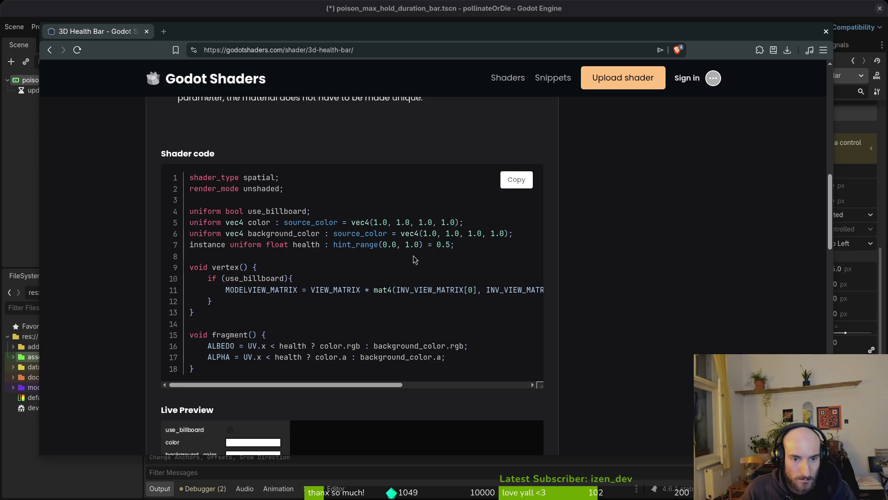
scroll(264, 323, down, 3)
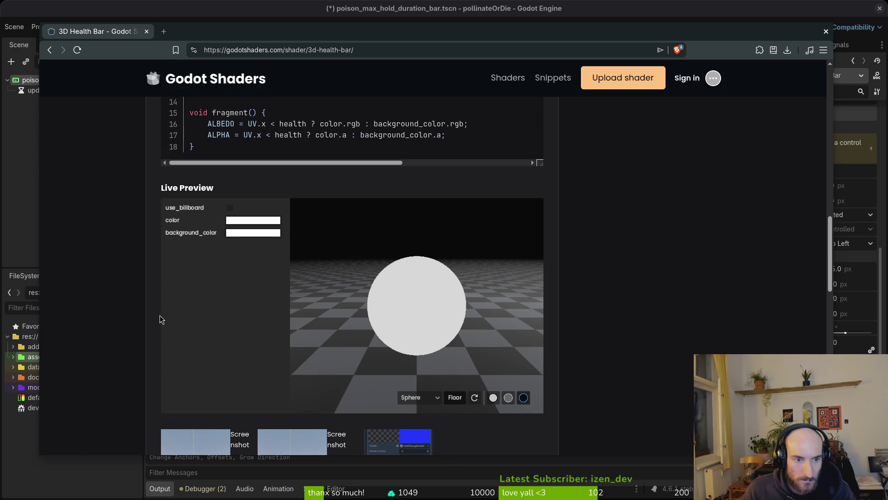
Make the preview bar colour pure red and turn use_billboard on, orbiting the view
click(245, 220)
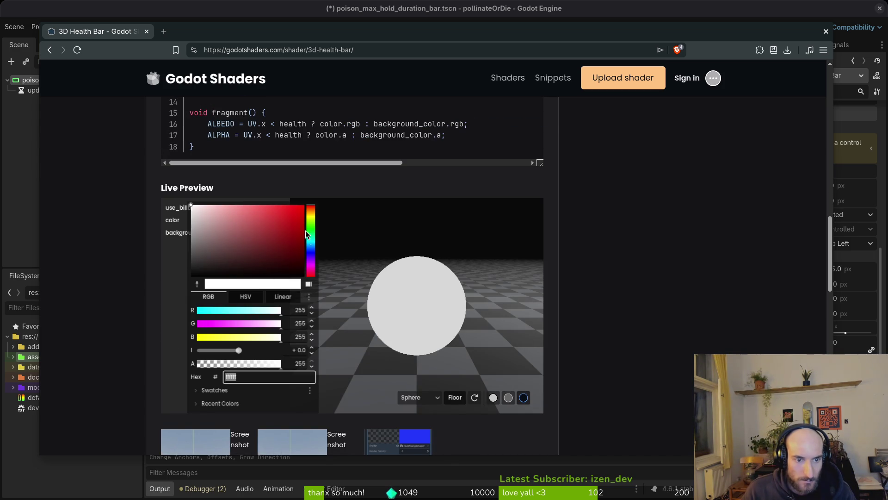
click(304, 206)
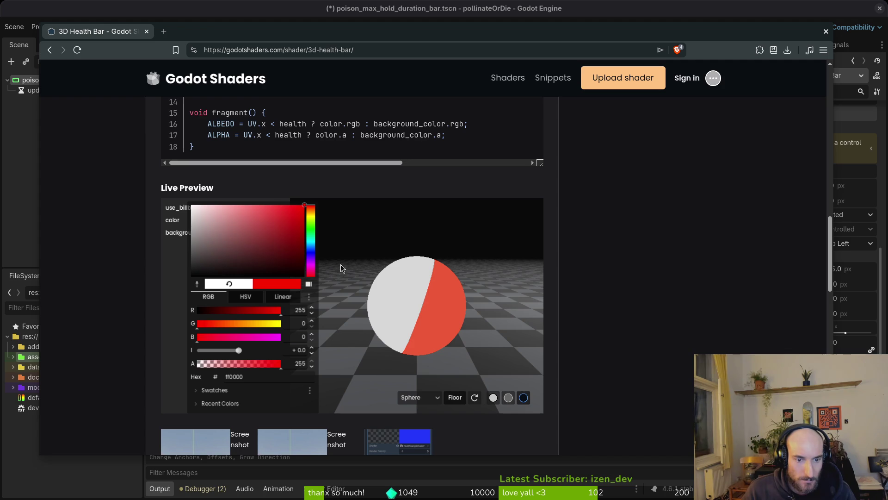
click(179, 227)
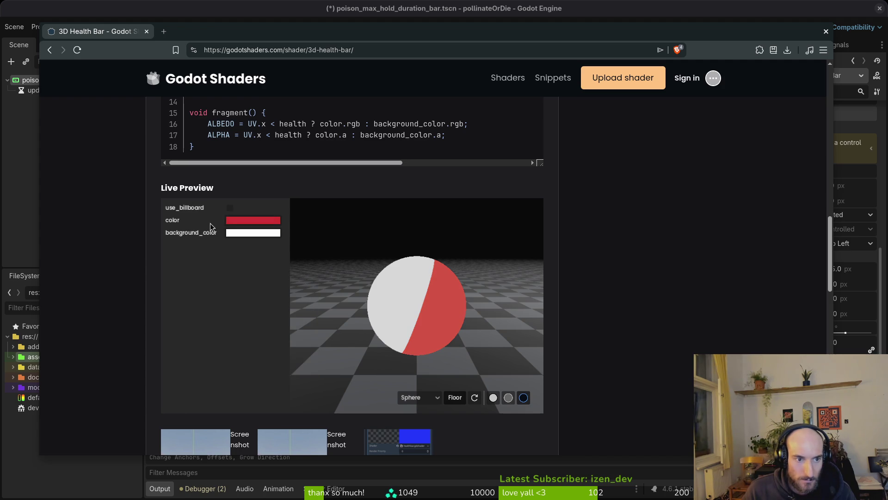
click(230, 209)
click(229, 209)
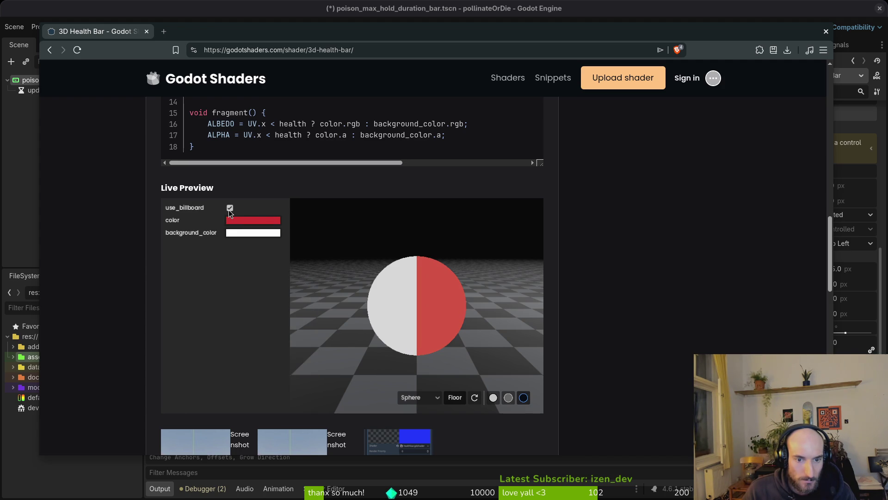
scroll(184, 347, up, 2)
mouse_move(526, 229)
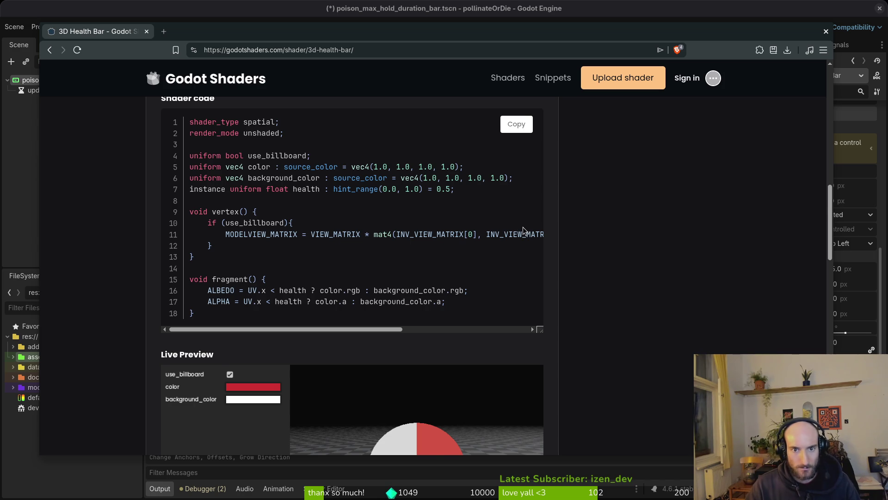
scroll(367, 298, down, 2)
drag(338, 356, 455, 347)
Preview the shader on a box, capsule, plane and cylinder
click(435, 443)
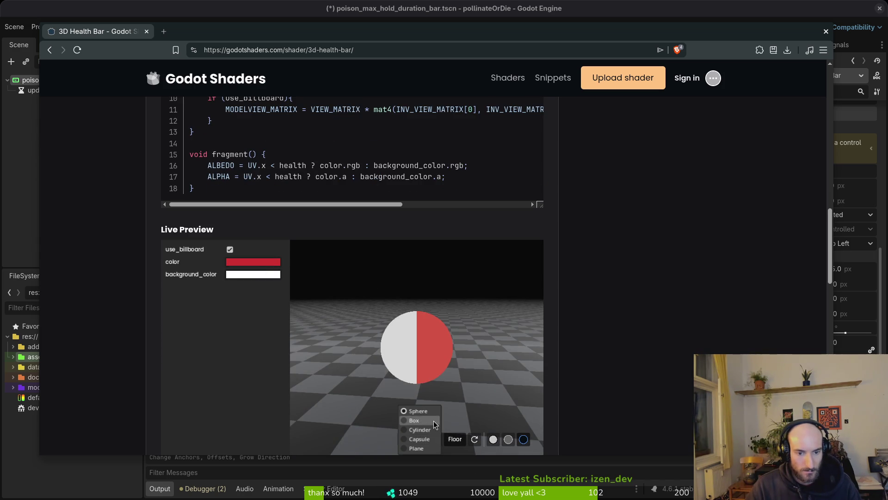
click(423, 421)
click(437, 441)
click(437, 441)
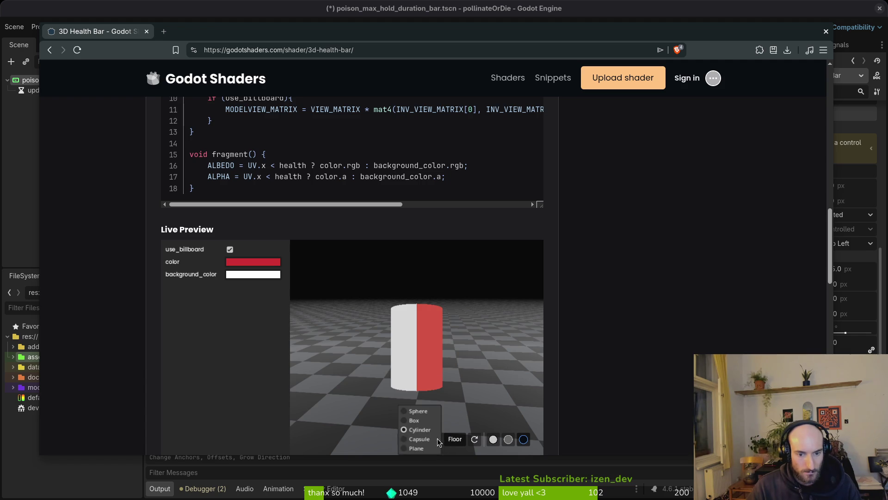
click(430, 439)
click(429, 449)
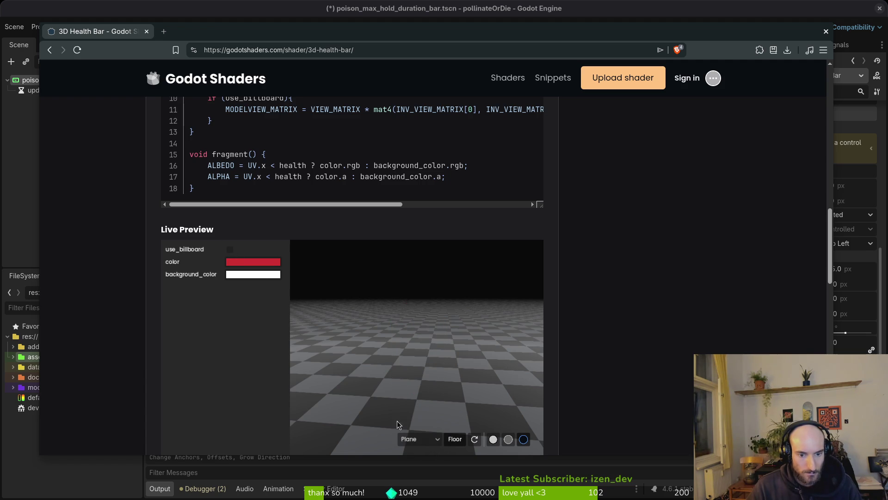
click(414, 439)
click(417, 441)
click(416, 441)
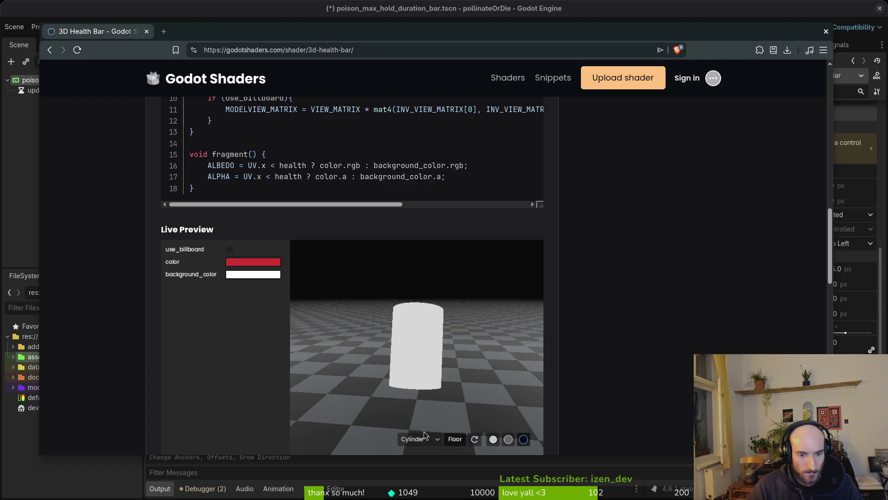
mouse_move(420, 430)
mouse_down()
mouse_move(363, 367)
mouse_move(361, 408)
mouse_move(365, 297)
mouse_move(434, 330)
mouse_move(440, 443)
mouse_move(367, 350)
mouse_move(439, 363)
mouse_move(385, 356)
mouse_move(442, 328)
mouse_move(406, 354)
mouse_move(445, 340)
mouse_move(359, 312)
mouse_move(440, 382)
mouse_move(429, 440)
mouse_up()
Preview on a box then a sphere, toggling billboarding on and back off
click(440, 443)
click(417, 419)
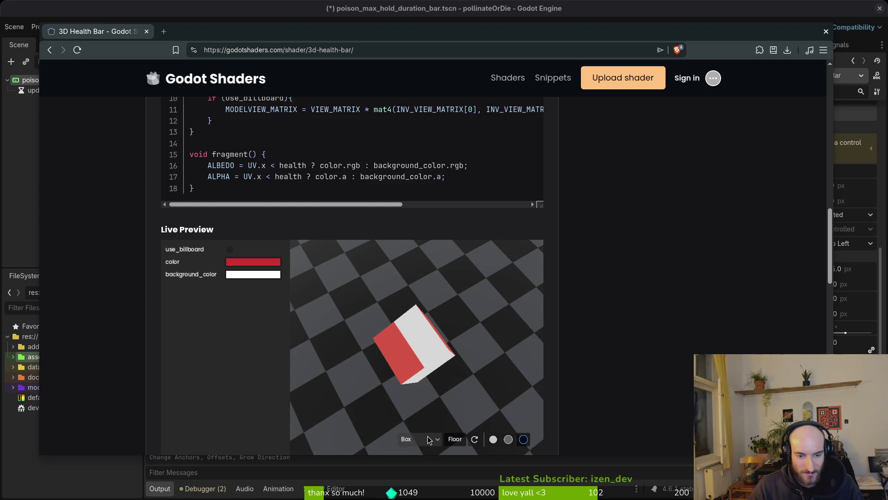
click(420, 415)
click(422, 440)
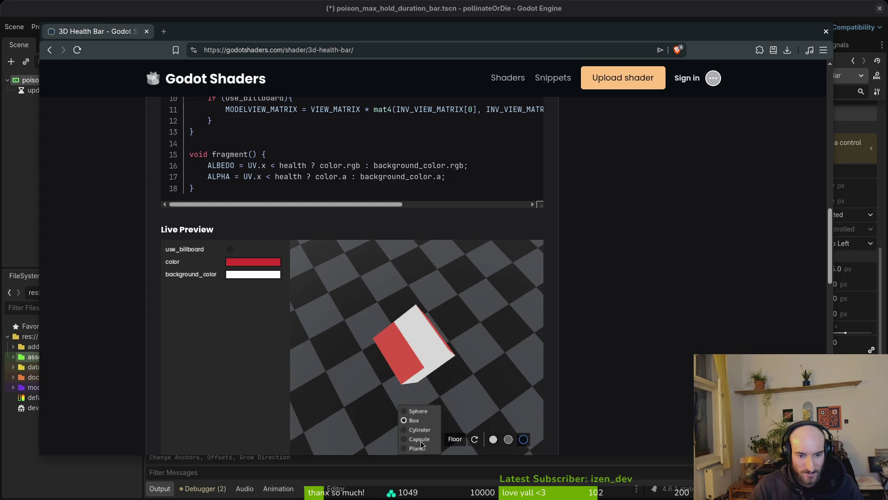
click(419, 411)
mouse_move(366, 309)
mouse_down()
mouse_move(375, 333)
mouse_move(440, 356)
mouse_move(246, 263)
mouse_up()
click(230, 249)
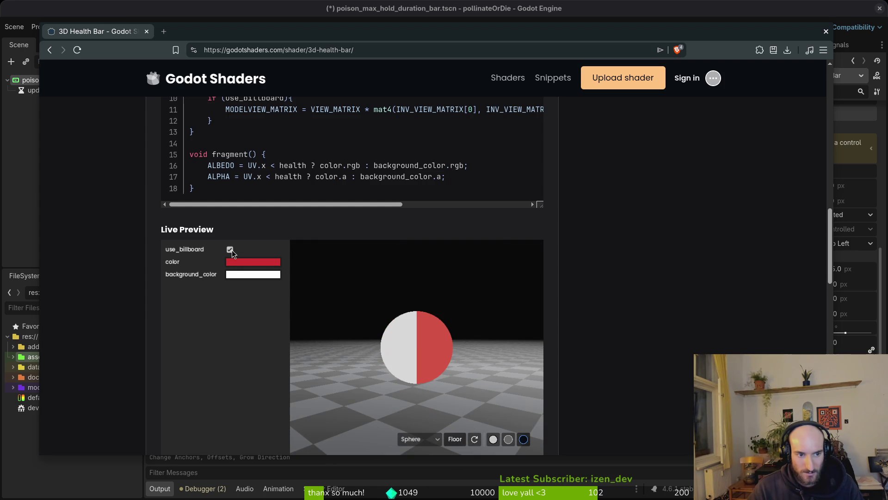
mouse_move(401, 337)
mouse_down()
mouse_move(347, 337)
mouse_move(486, 355)
mouse_move(419, 353)
mouse_move(229, 248)
mouse_up()
click(432, 439)
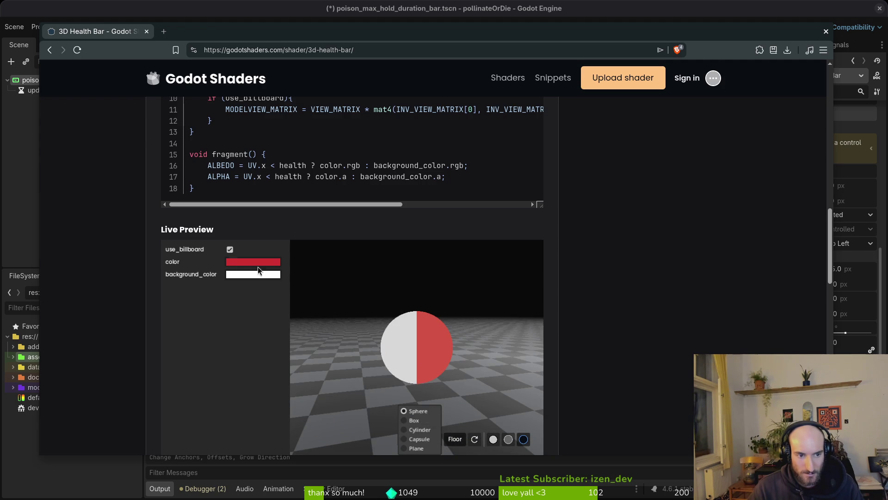
click(230, 250)
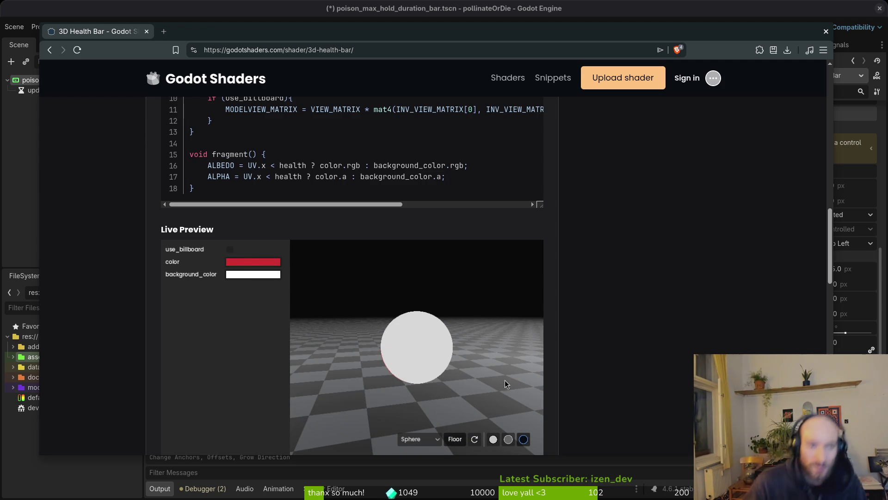
scroll(356, 292, down, 2)
scroll(421, 311, down, 2)
scroll(420, 311, down, 2)
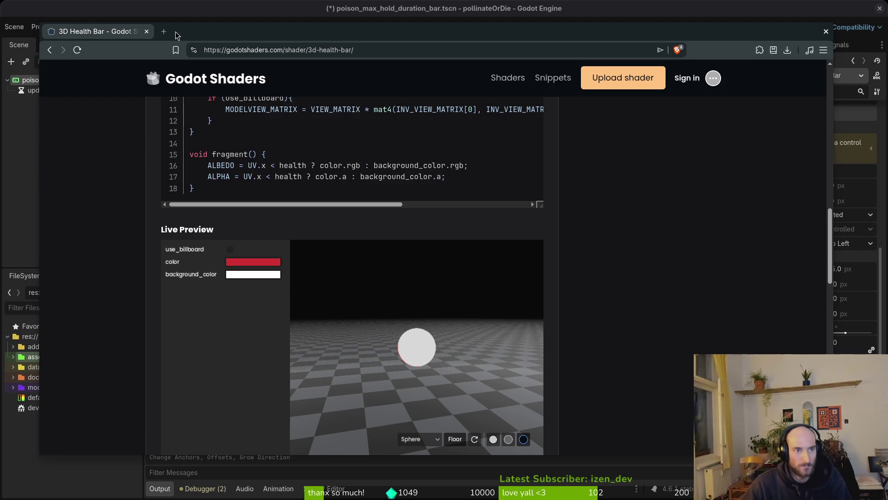
click(164, 32)
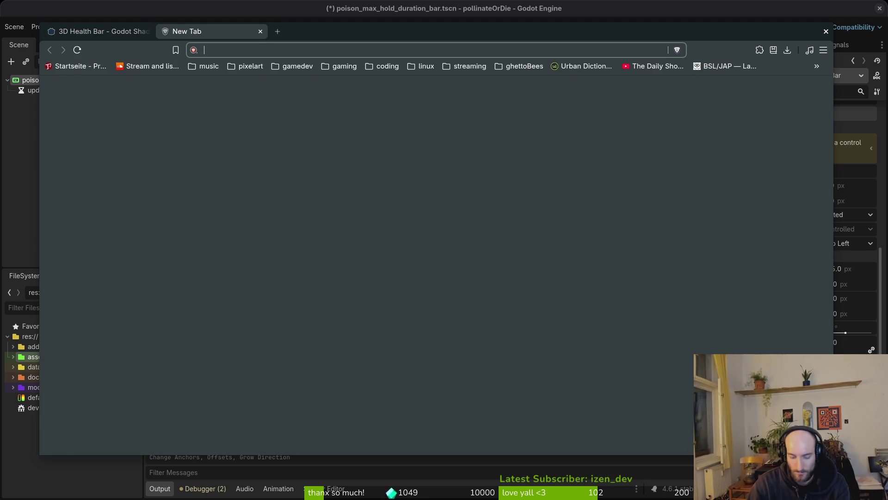
text(progress shader godot)
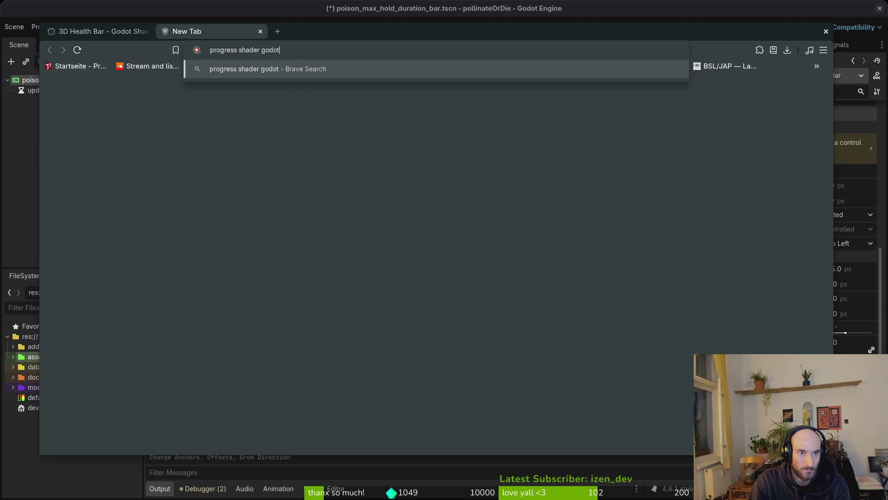
Search 'progress shader godot', open the Godot Shaders listing and the Progress Bar Anything page
key(Return)
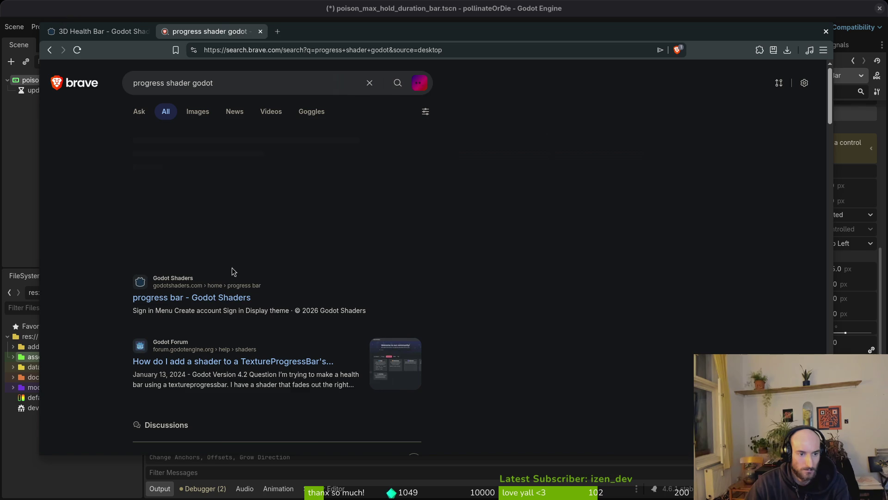
middle_click(229, 297)
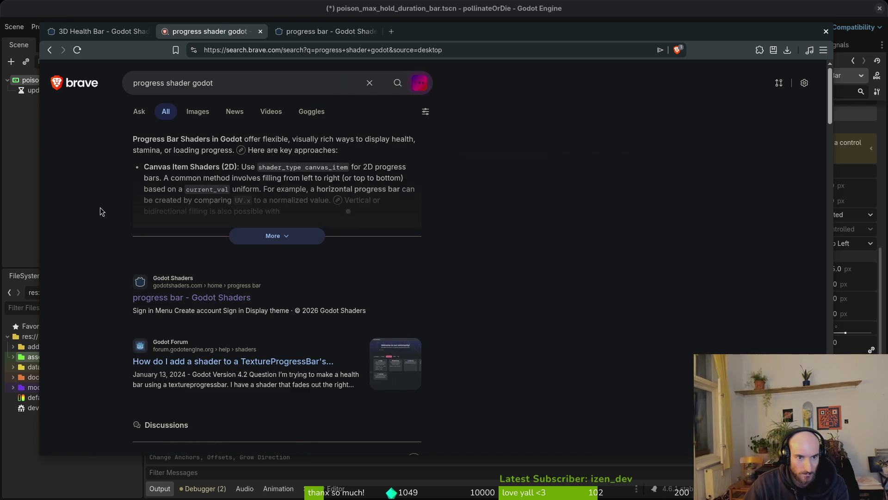
key(ctrl+Tab)
scroll(580, 319, down, 5)
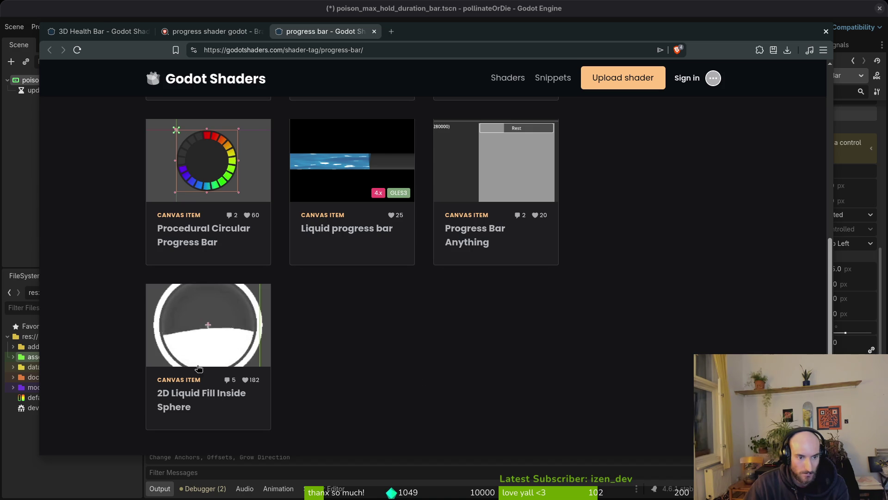
scroll(452, 392, up, 2)
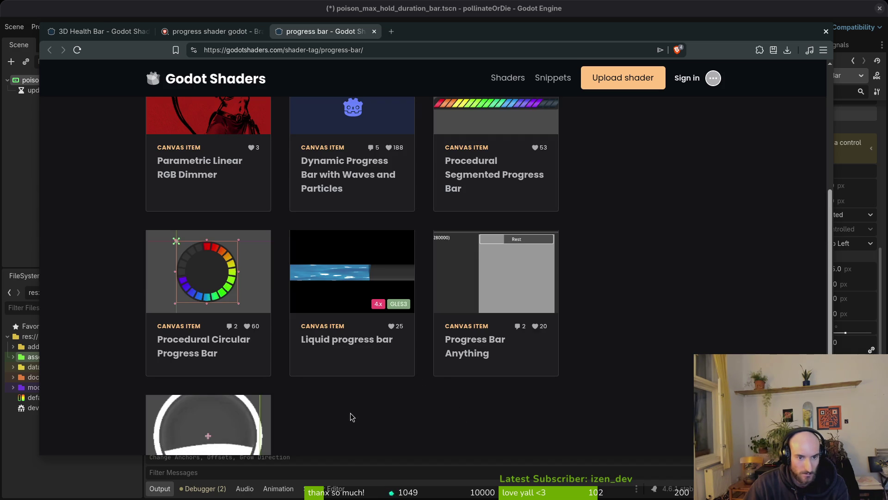
click(480, 358)
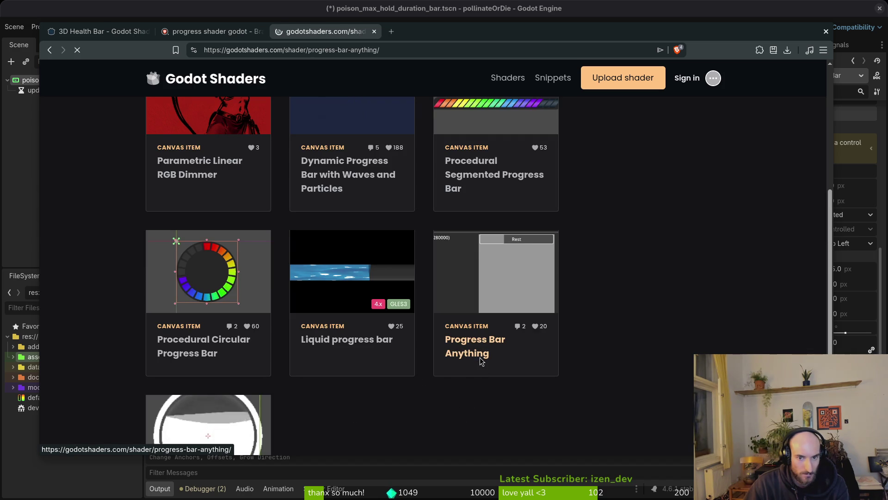
scroll(318, 375, down, 3)
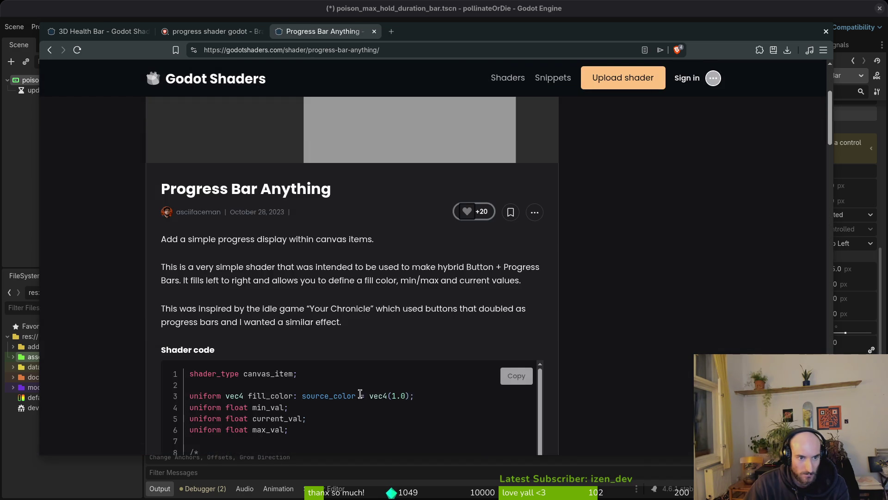
scroll(341, 356, down, 3)
scroll(130, 350, down, 5)
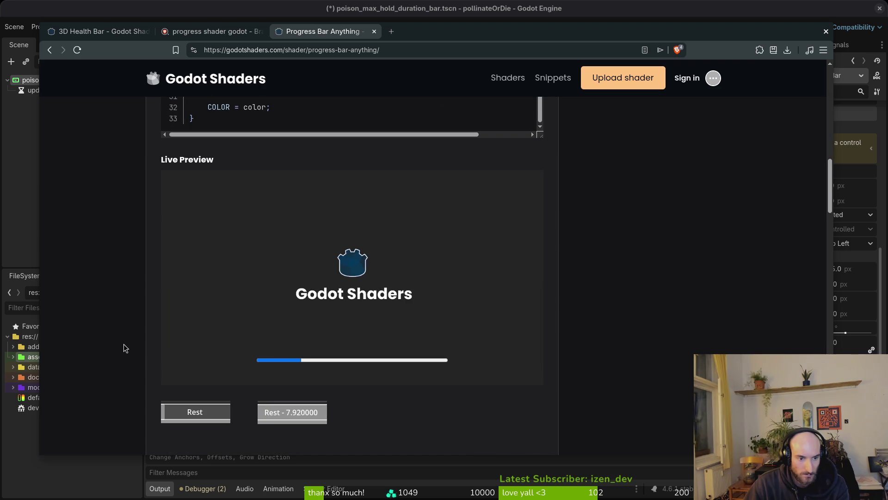
scroll(123, 344, down, 5)
scroll(123, 343, up, 4)
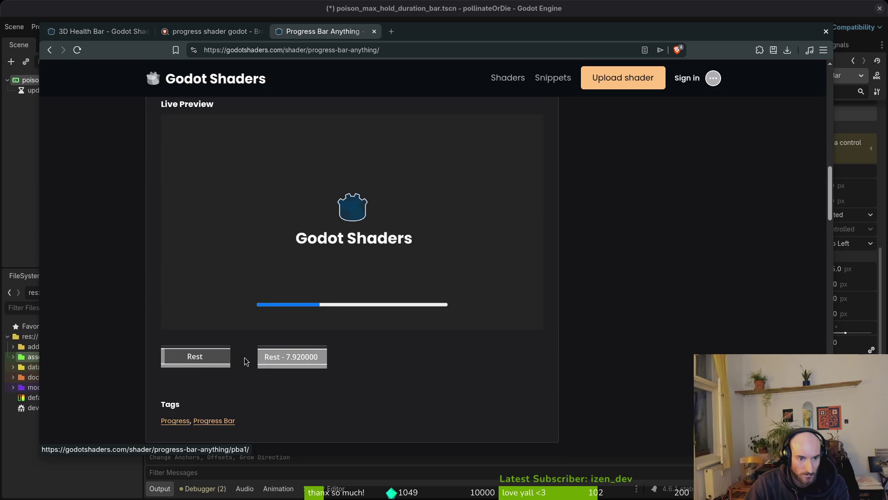
Enlarge and close the two Rest example screenshots
click(192, 360)
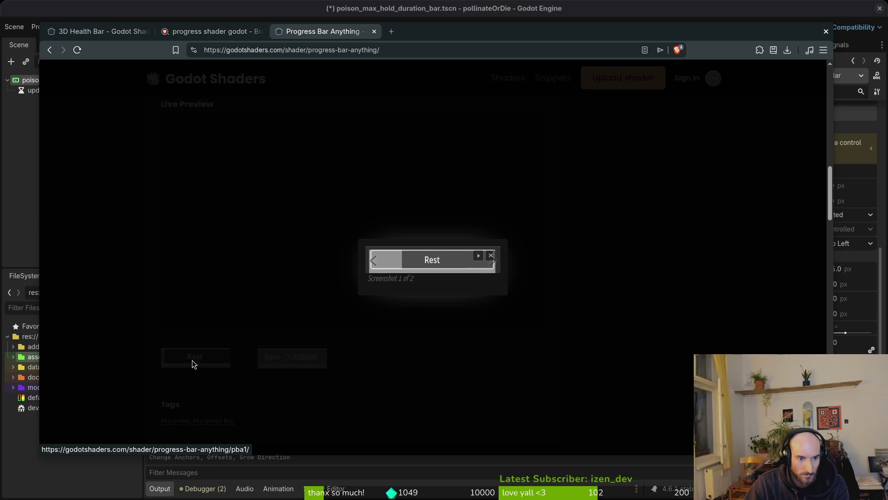
click(430, 361)
click(285, 364)
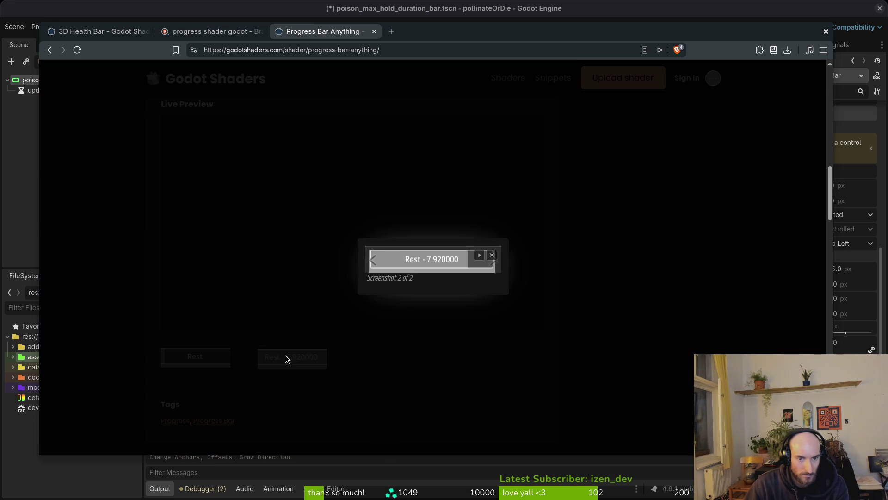
click(309, 352)
scroll(360, 348, up, 4)
scroll(360, 348, down, 4)
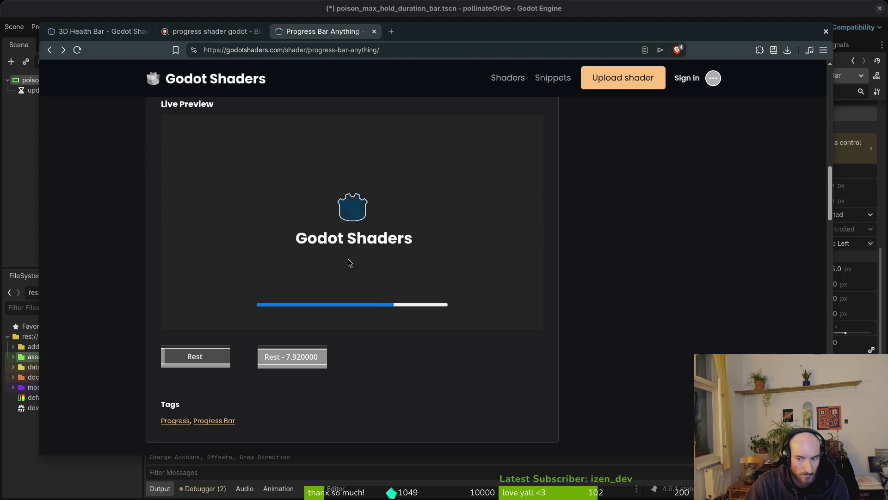
scroll(365, 270, up, 1)
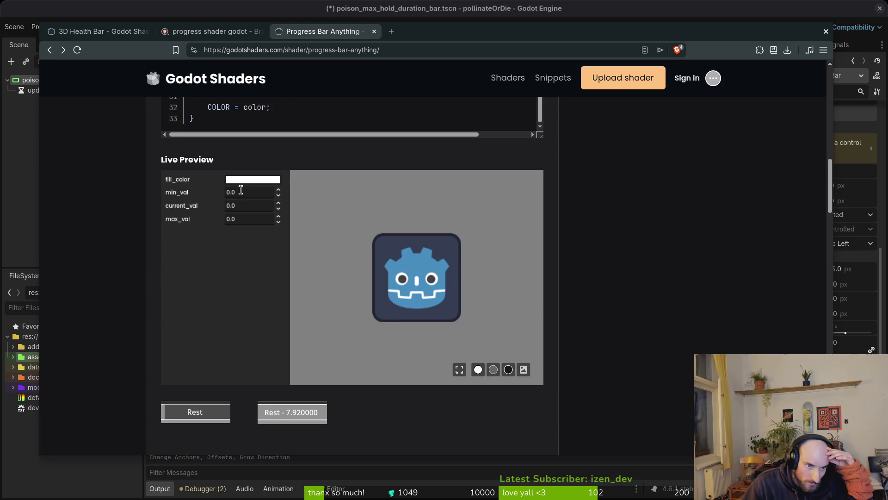
Set the preview's max_val to 1.0 and raise current_val to 0.28
double_click(263, 219)
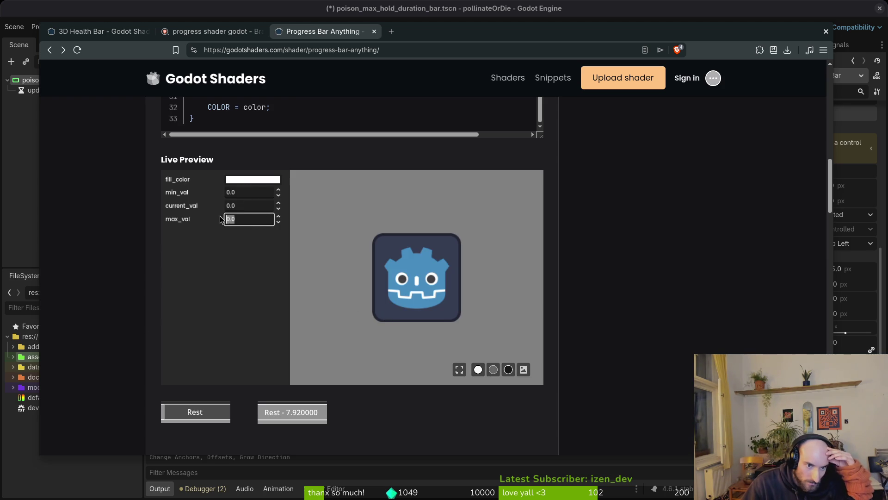
text(1.0)
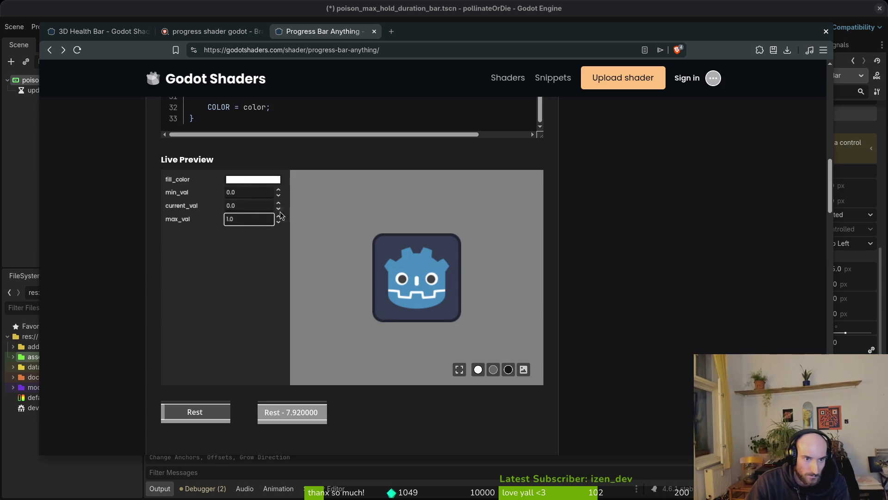
double_click(262, 205)
text(0.1)
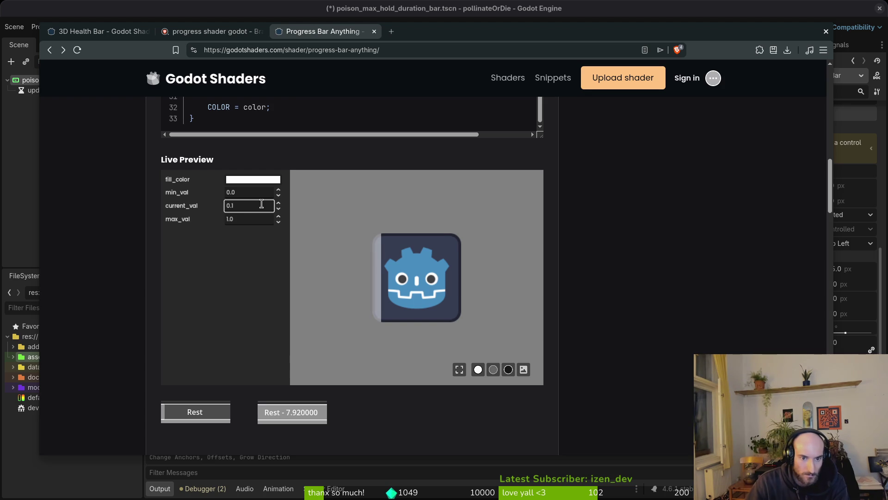
click(277, 202)
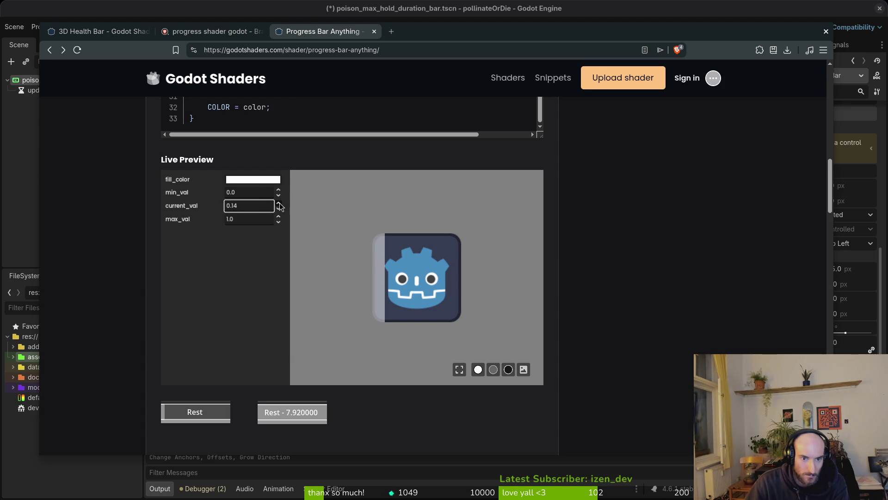
click(278, 203)
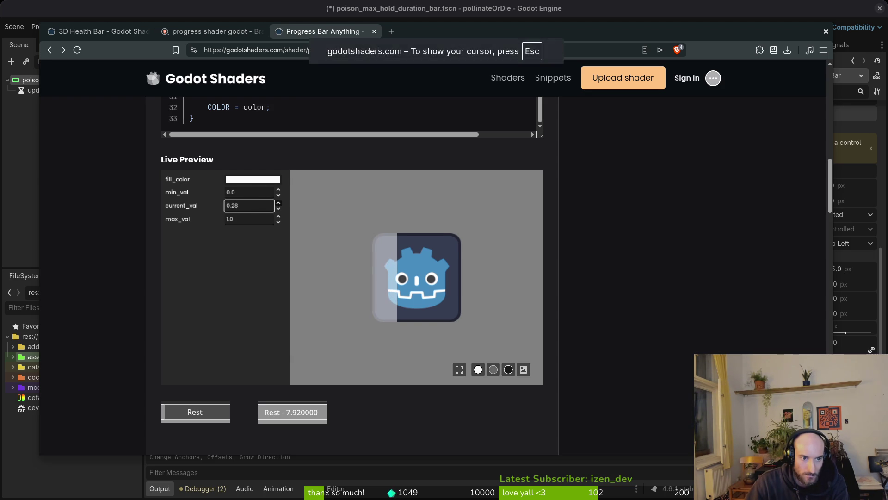
scroll(113, 299, up, 3)
scroll(113, 299, up, 2)
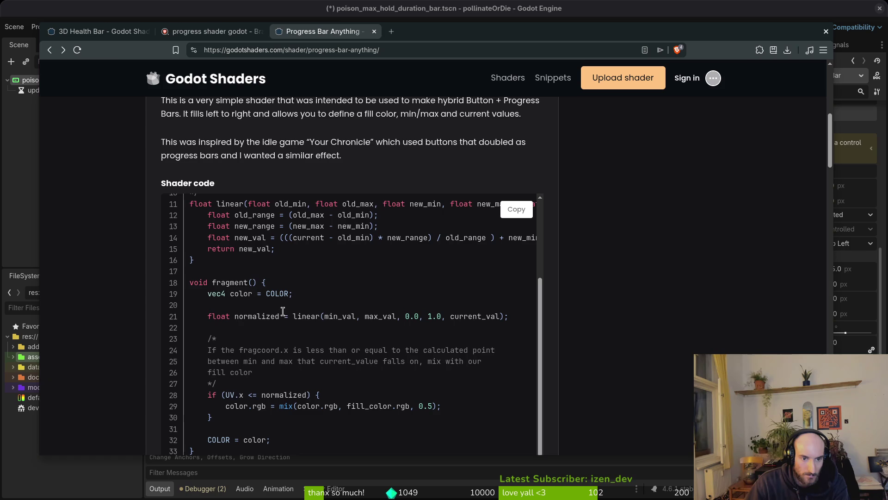
scroll(497, 341, down, 2)
scroll(389, 306, up, 1)
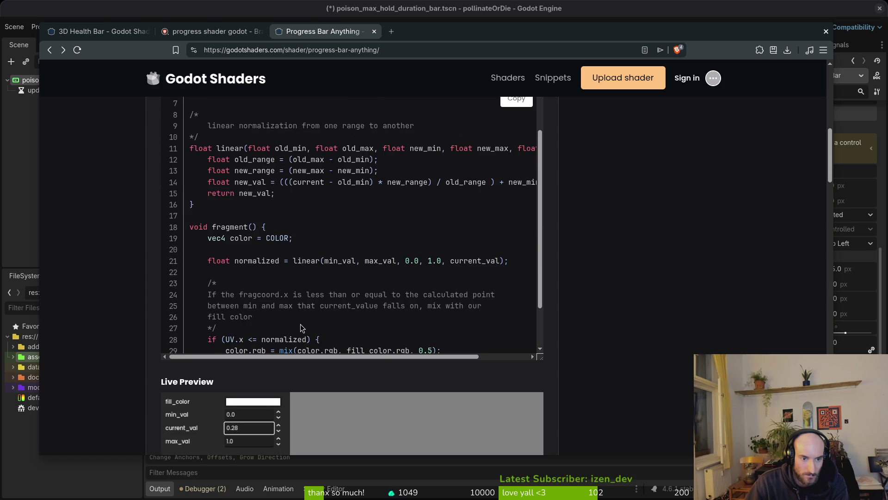
scroll(295, 327, up, 1)
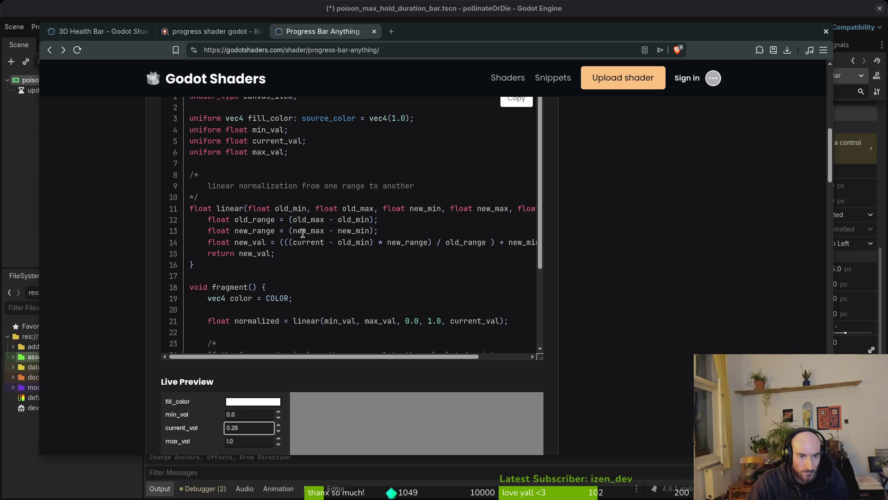
scroll(342, 218, up, 3)
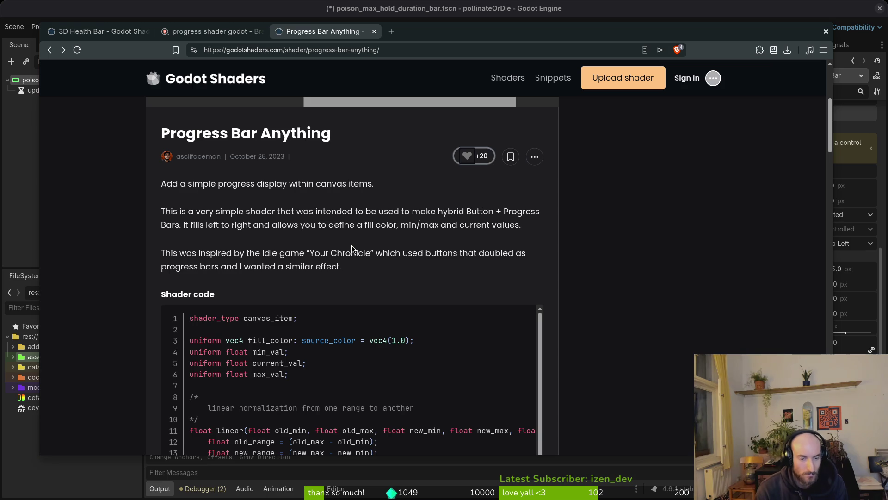
scroll(381, 406, down, 3)
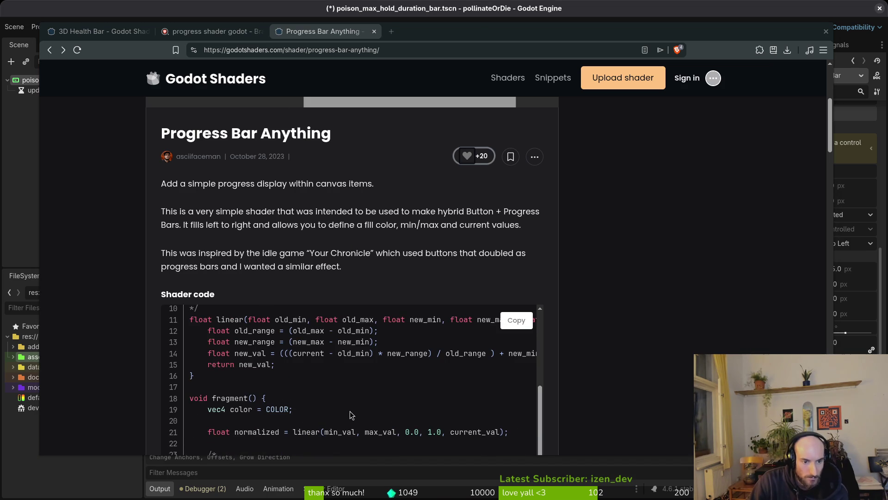
scroll(349, 417, up, 3)
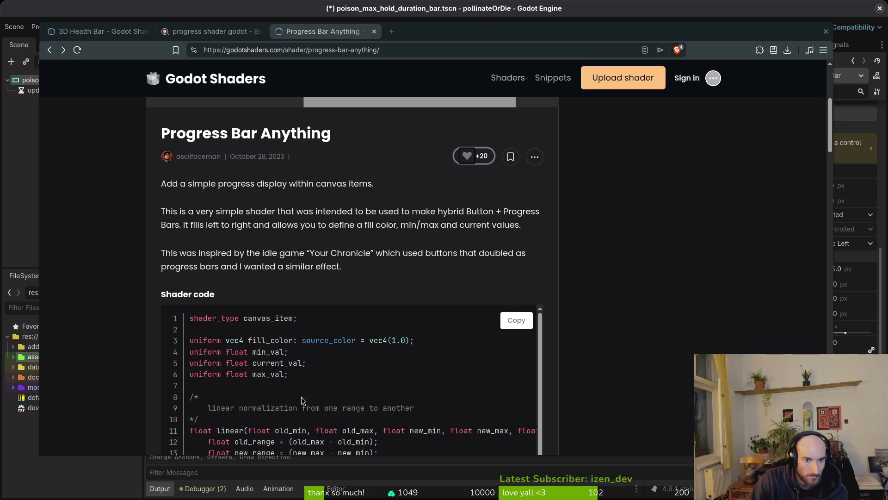
Copy the whole Progress Bar Anything shader code and glance at its uniforms
click(516, 320)
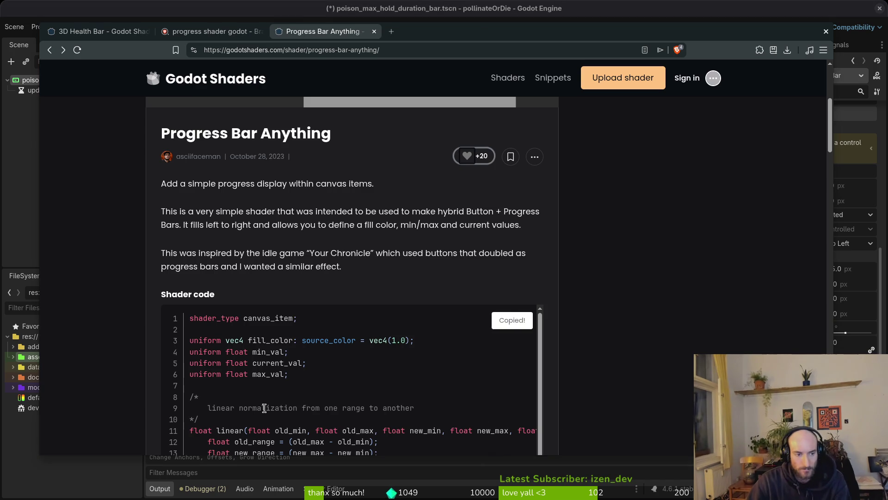
scroll(292, 408, down, 5)
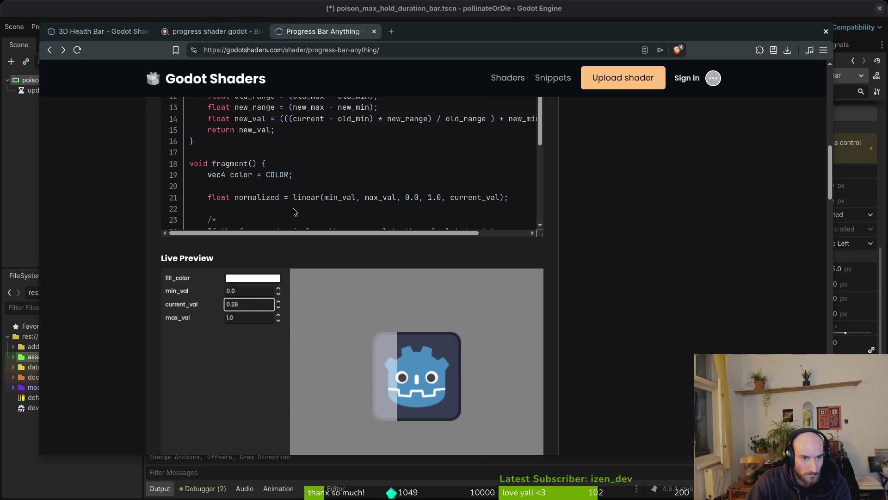
scroll(291, 213, down, 3)
scroll(144, 333, down, 4)
scroll(125, 326, up, 7)
mouse_move(313, 290)
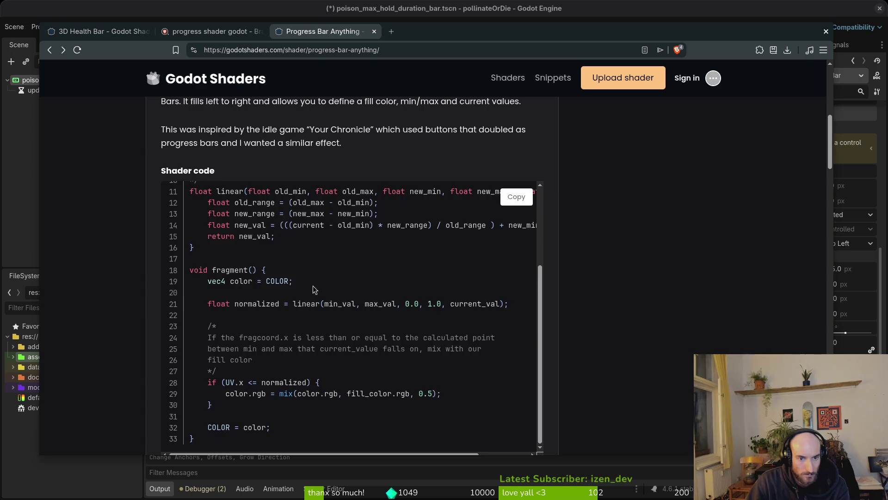
scroll(312, 279, up, 3)
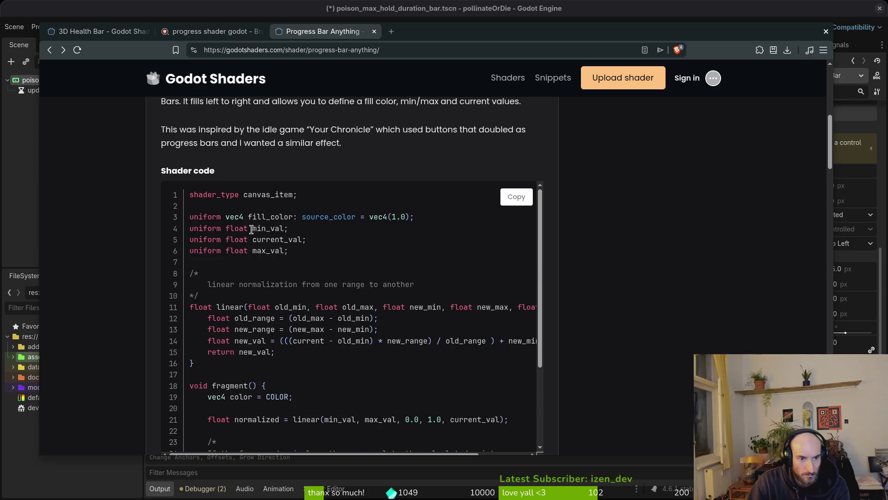
drag(189, 228, 305, 255)
click(304, 239)
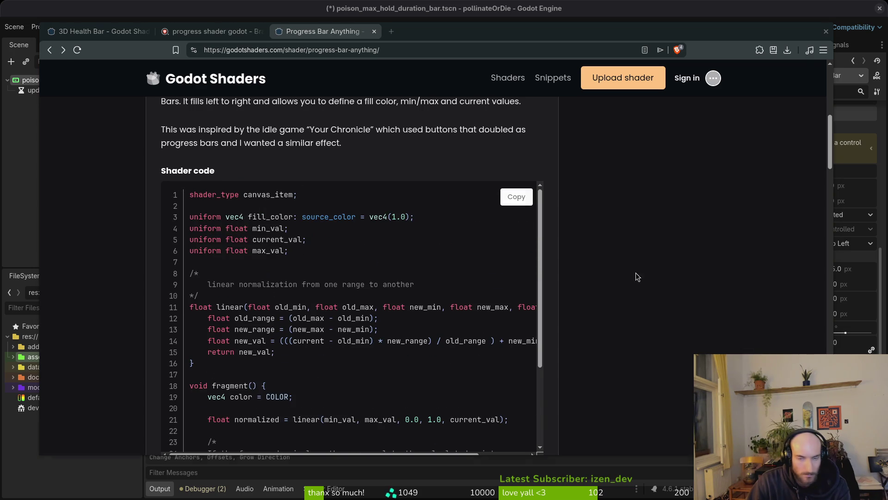
Cycle between the code editor, shader page and Godot editor windows
key(alt+Tab)
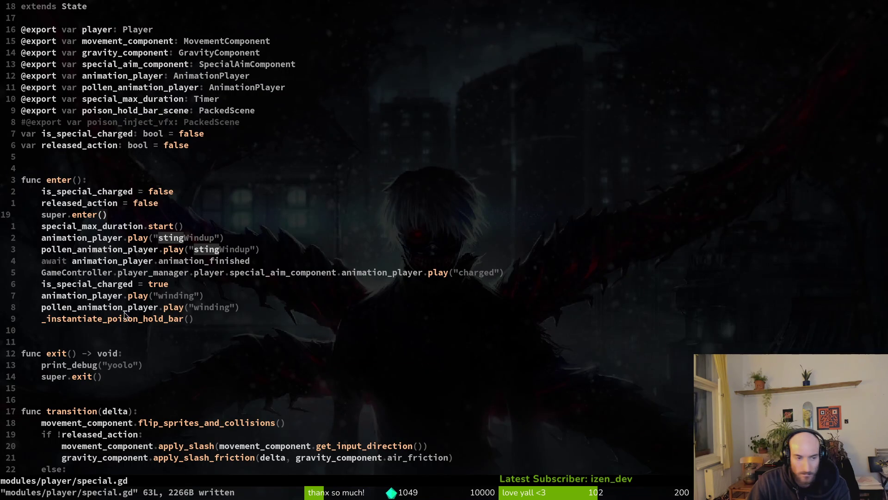
key(alt+Tab)
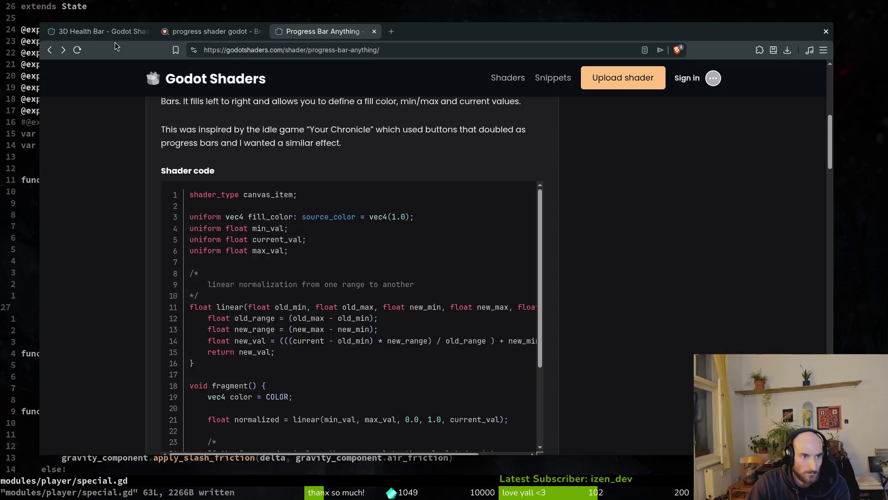
key(alt+Tab)
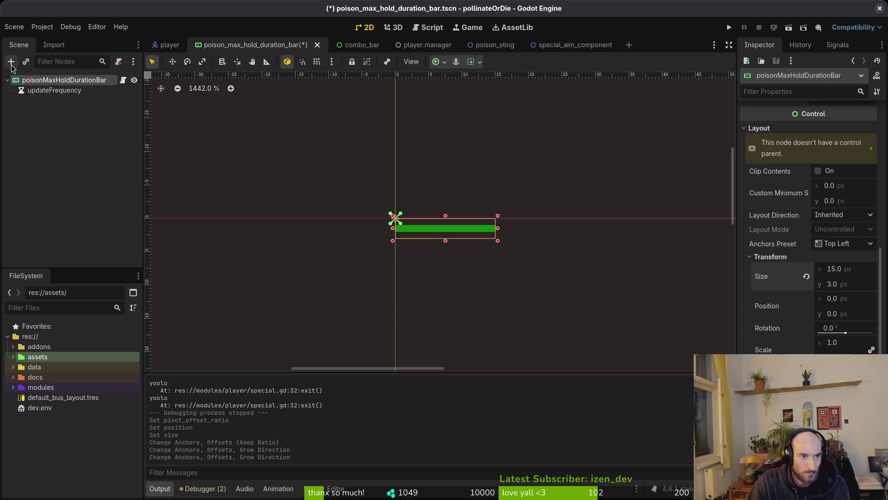
key(alt+Tab)
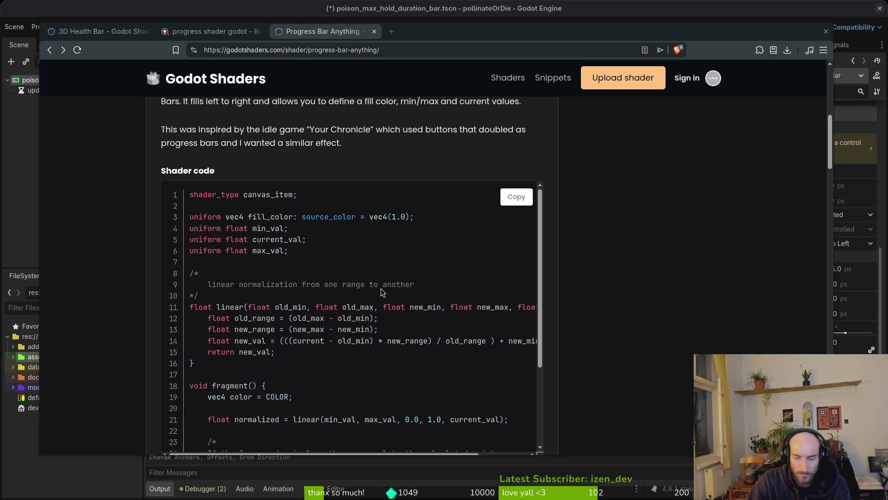
Open a shader file via the finder and show the modules/shaders folder listing
key(alt+Tab)
key(space)
key(f)
key(f)
text(shader)
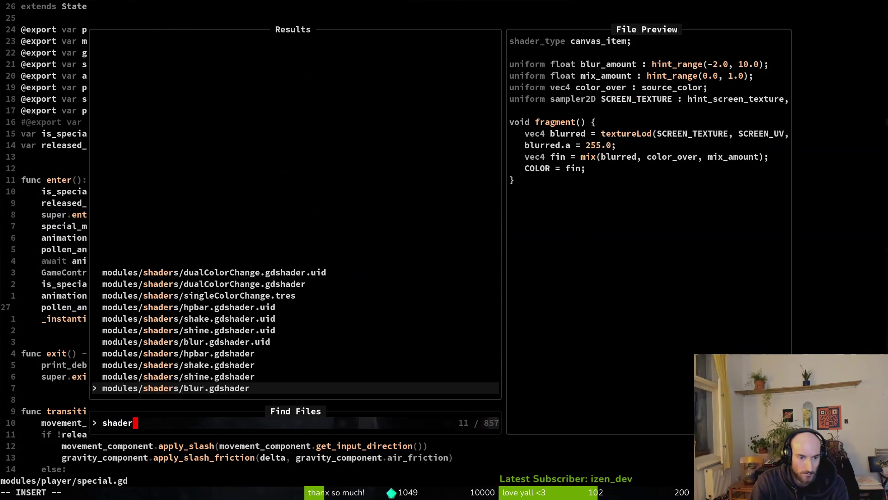
key(Return)
key(space)
key(p)
key(v)
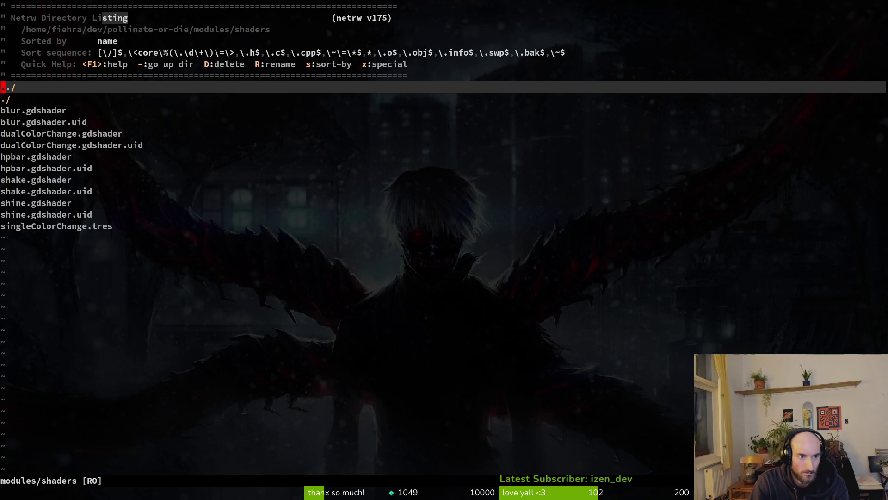
Create poison_hold_progress_shader.gdshader, paste the copied shader and save it
key(percent)
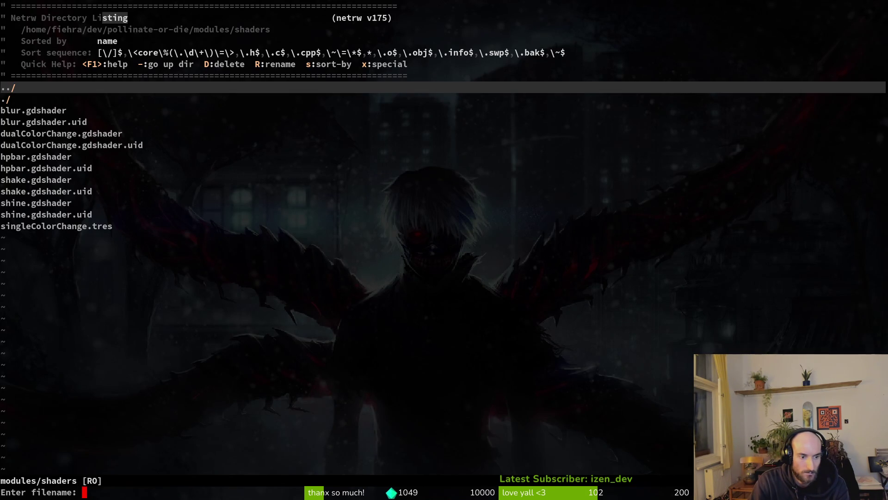
text(prgor)
key(BackSpace)
key(BackSpace)
key(BackSpace)
text(ogress)
key(ctrl+w)
text(poison_)
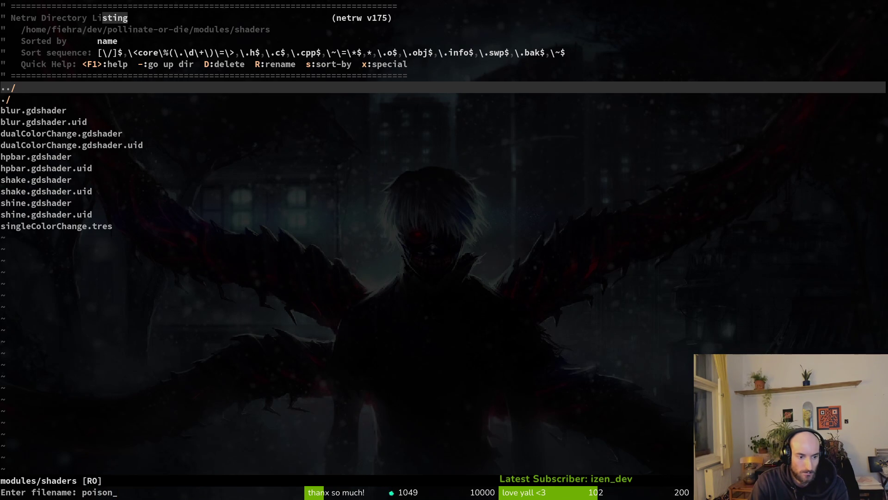
text(hold_progress_shader.gdshader)
key(Return)
text(p)
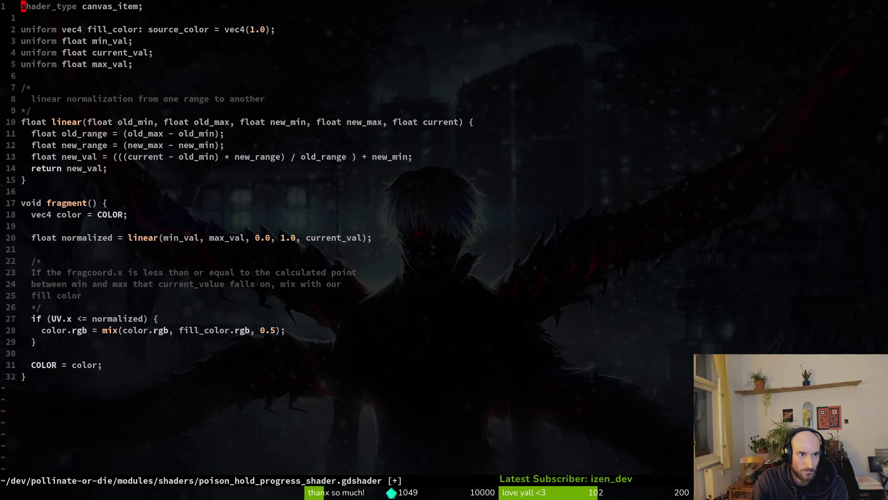
text(:w)
key(Return)
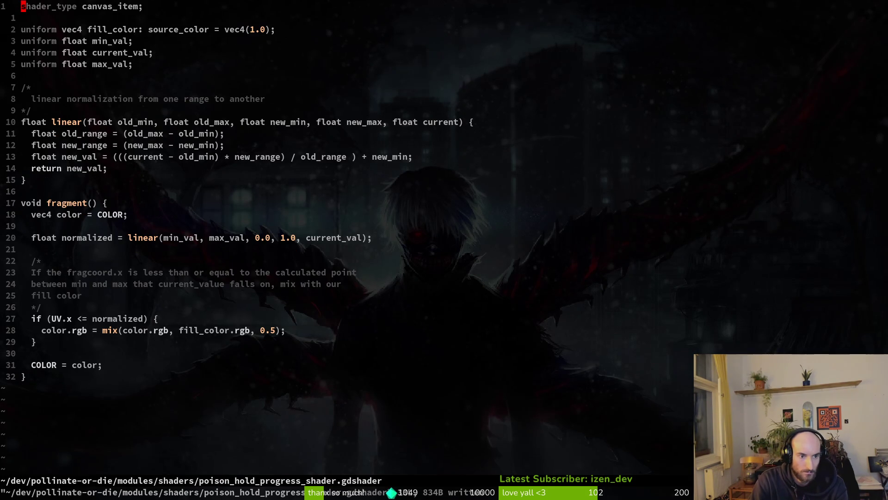
key(alt+Tab)
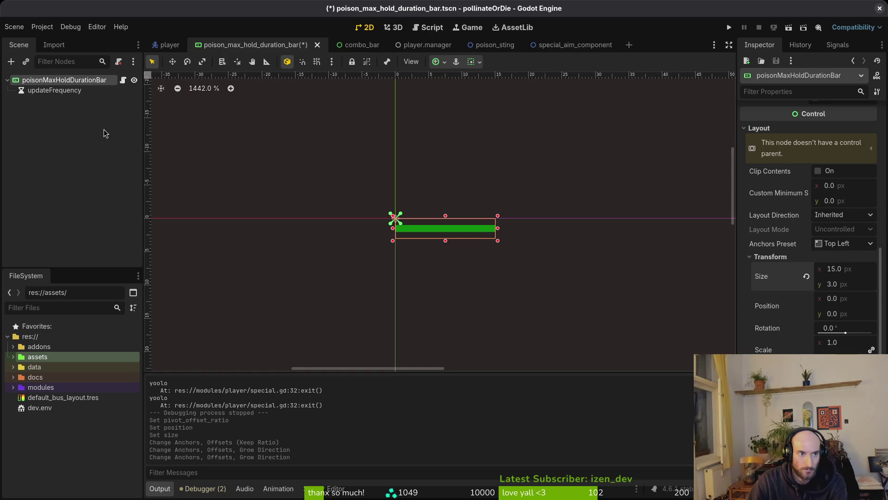
Change the poisonMaxHoldDurationBar root node's type to Sprite2D
right_click(62, 80)
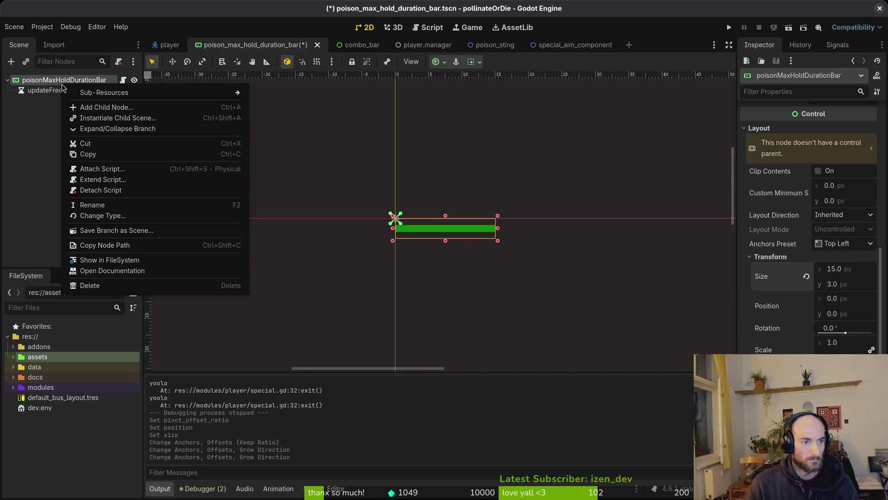
click(117, 216)
text(sprite)
key(Return)
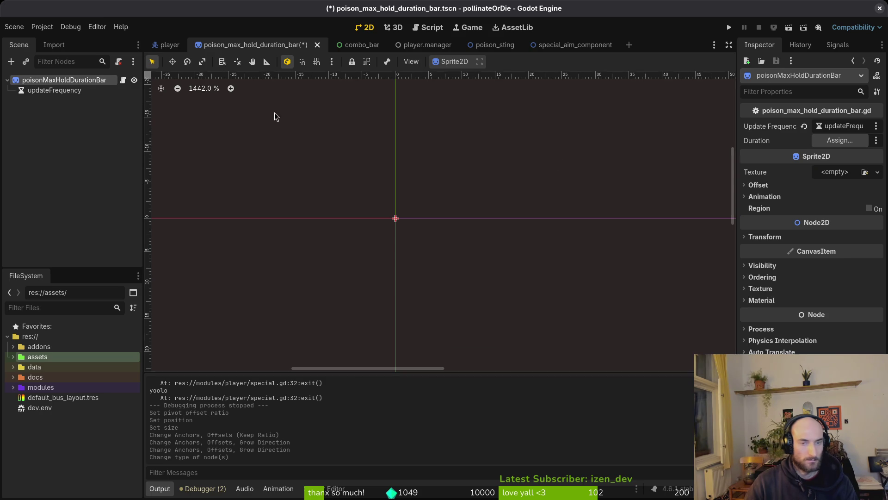
Quick Load the poisonHoldBar texture onto the sprite and save the scene
click(831, 173)
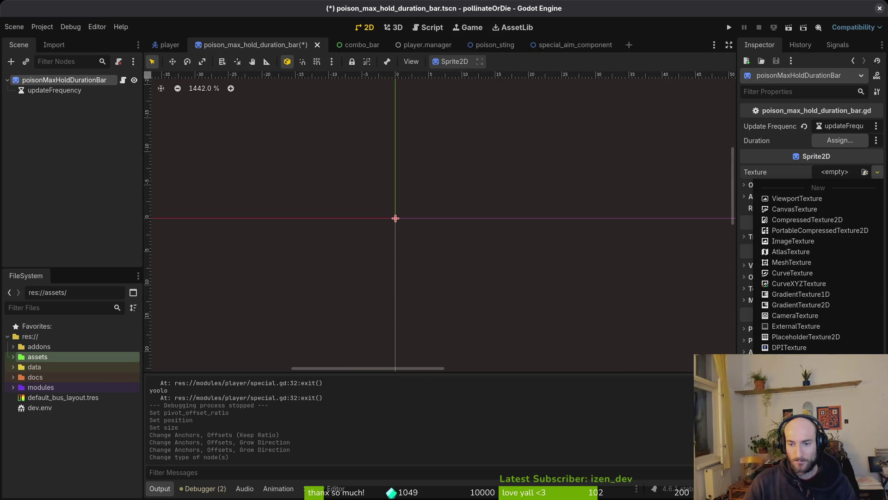
click(798, 368)
double_click(309, 156)
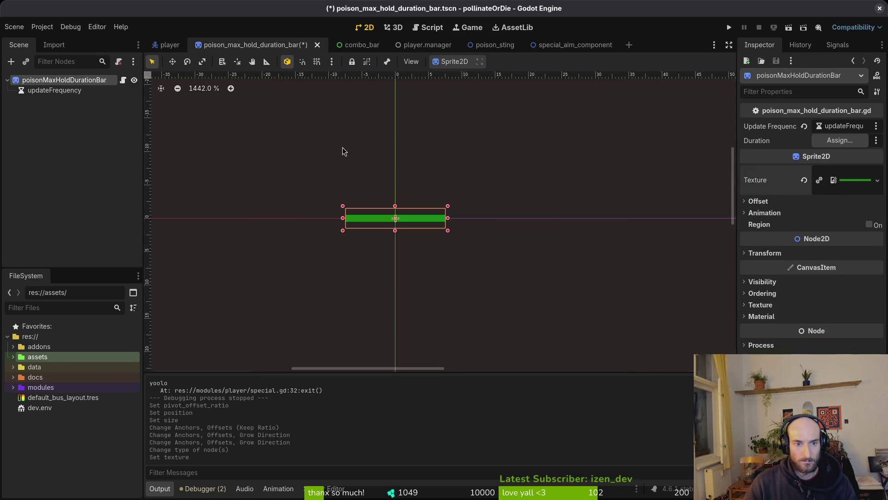
key(ctrl+s)
scroll(396, 224, up, 3)
scroll(393, 229, down, 1)
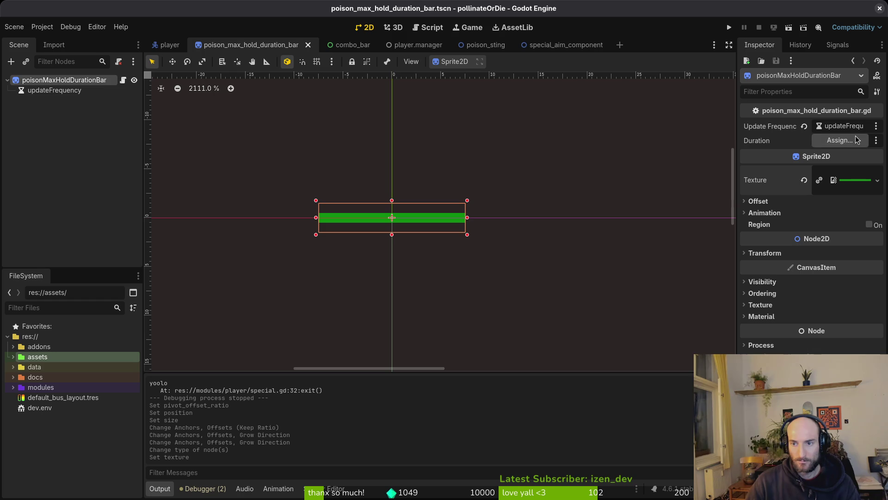
mouse_move(393, 218)
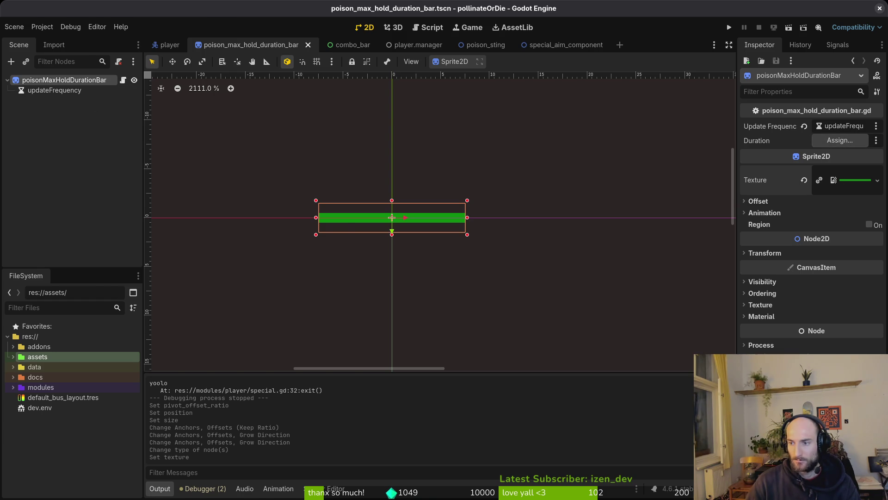
key(alt+Tab)
key(space)
key(f)
key(f)
text(poi)
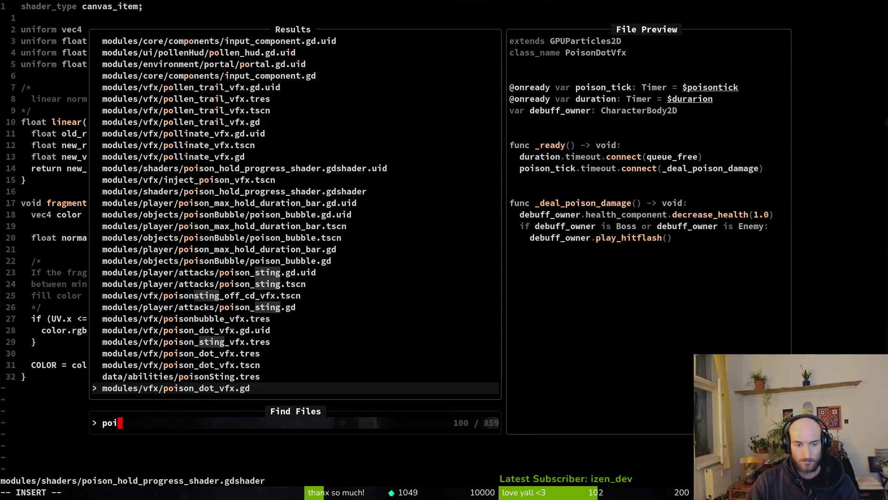
text(ma)
key(Return)
key(1)
key(2)
key(k)
key(4)
key(k)
key(d)
key(d)
text(:w)
key(Return)
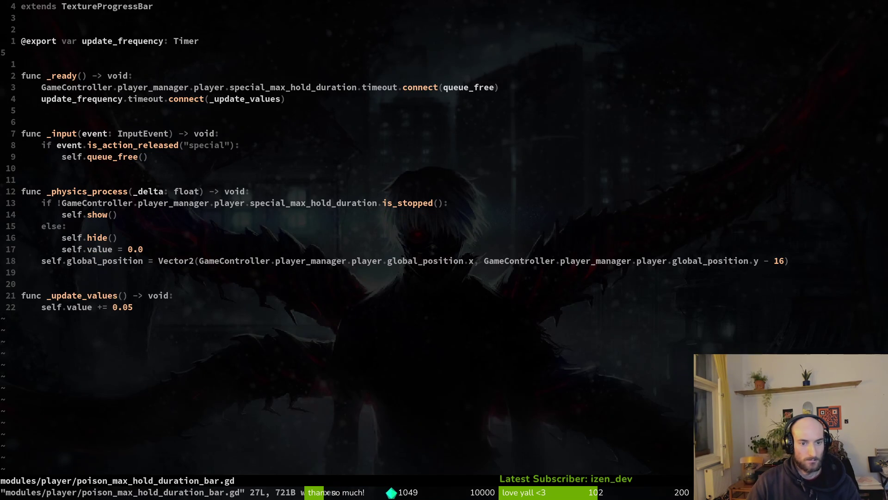
Save the script and return to Godot with the poisonMaxHoldDurationBar root selected
key(alt+Tab)
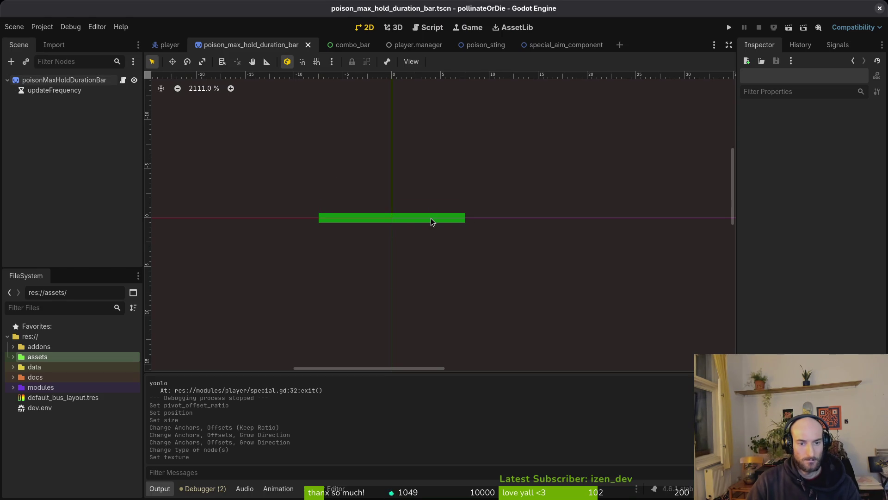
key(alt+Tab)
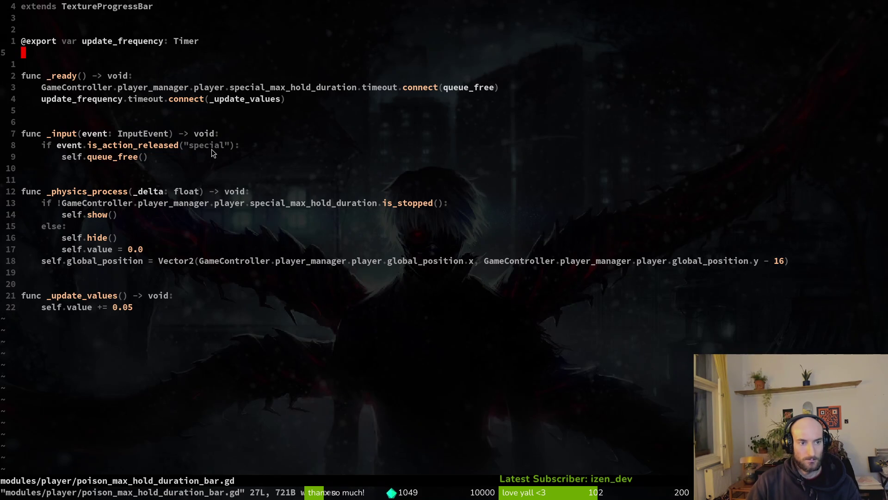
click(206, 102)
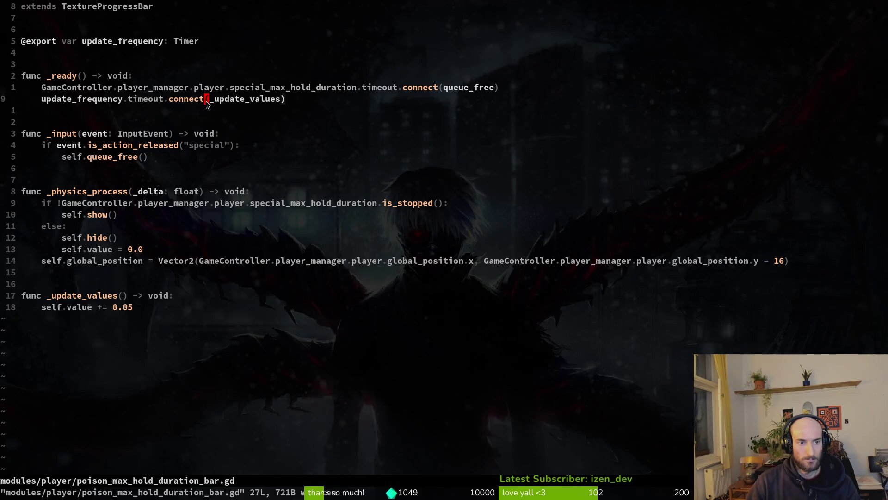
key(ctrl+s)
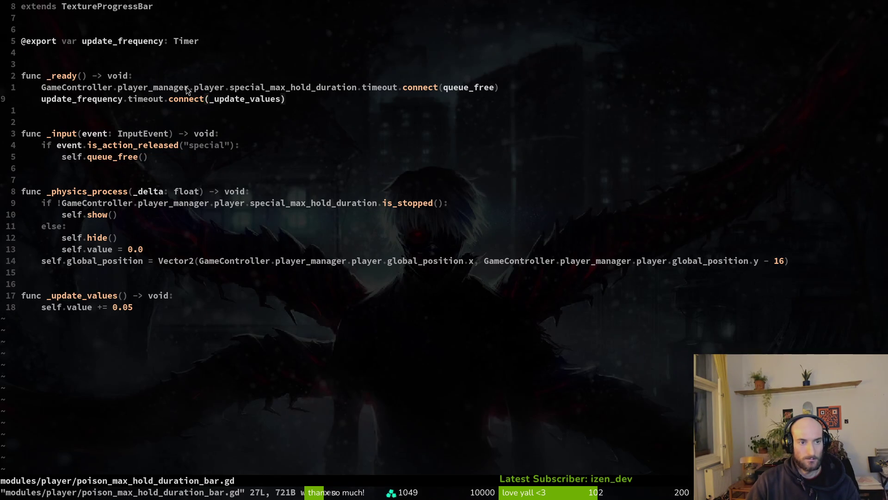
key(alt+Tab)
click(62, 82)
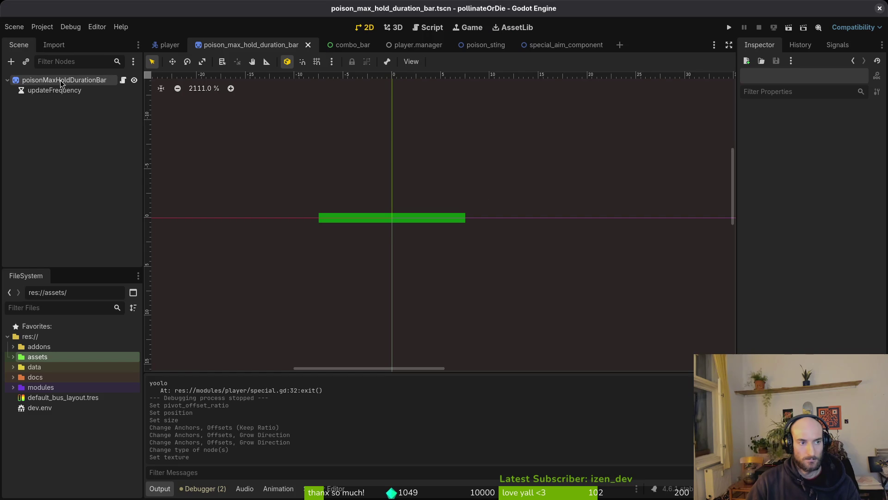
Create a new ShaderMaterial on the bar sprite and load poison_hold_progress_shader.gdshader as its shader
click(61, 91)
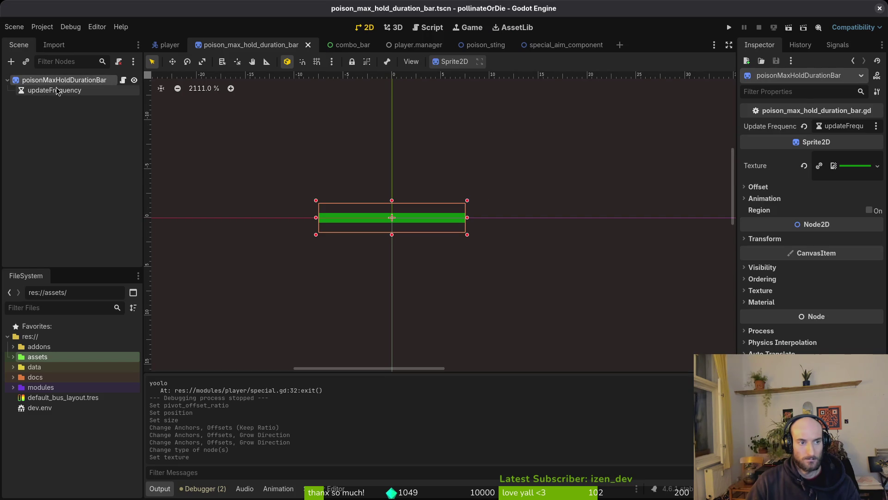
click(821, 302)
click(843, 321)
click(826, 337)
click(835, 319)
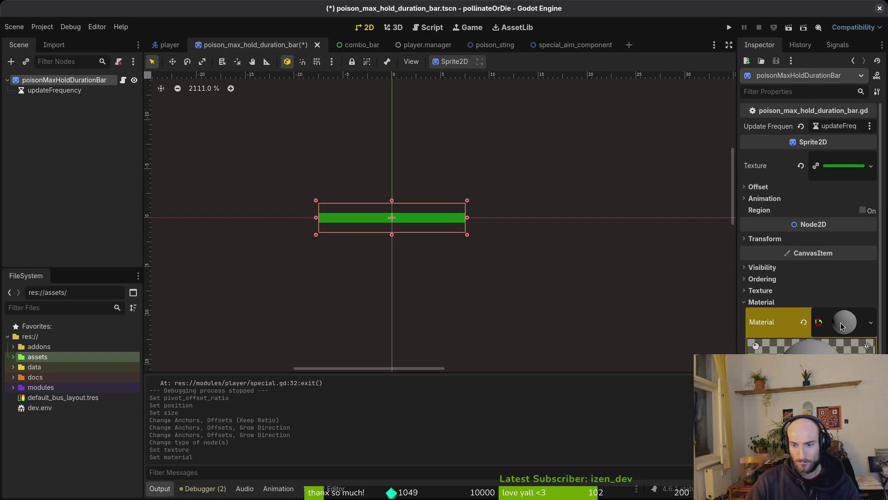
key(Escape)
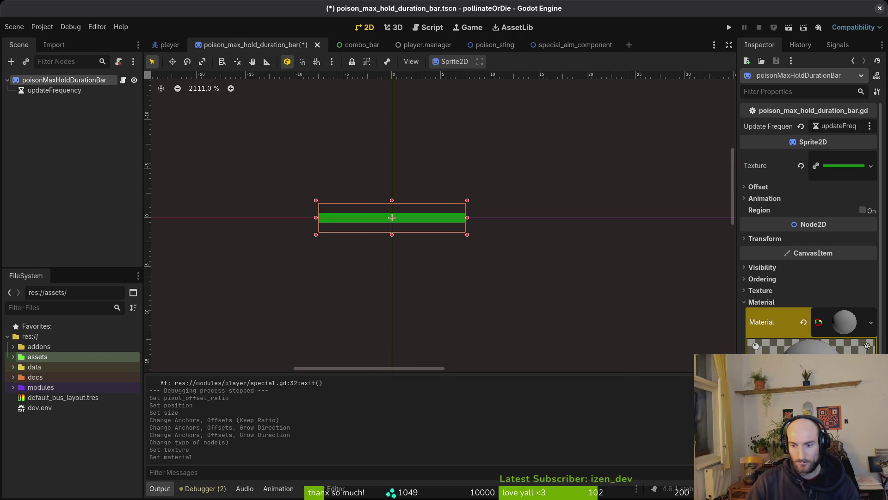
click(798, 416)
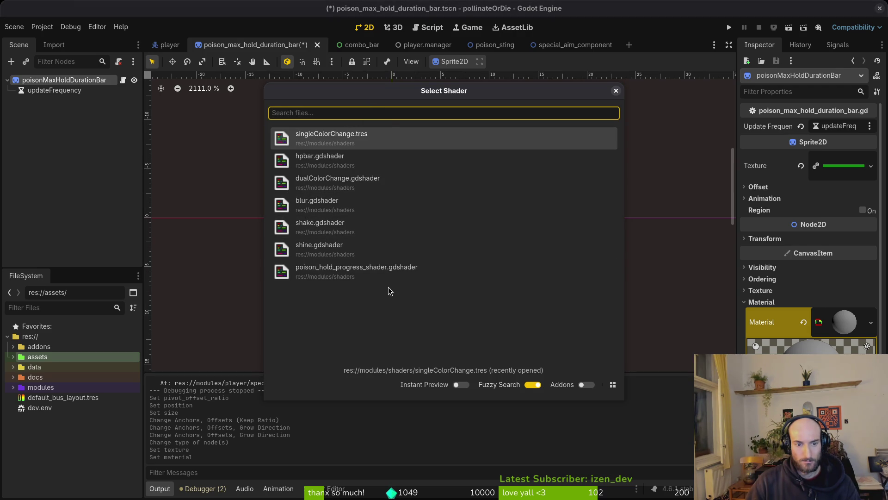
key(Return)
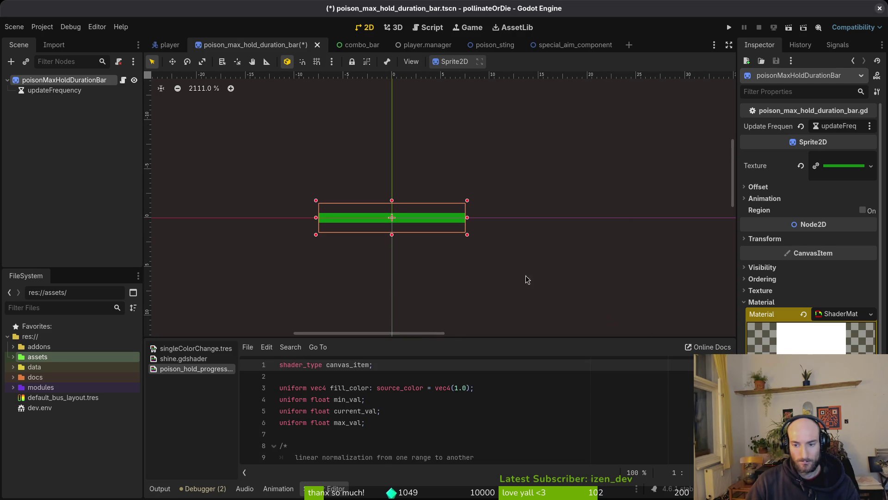
scroll(519, 256, down, 1)
scroll(520, 256, down, 1)
scroll(805, 278, down, 1)
scroll(434, 291, up, 3)
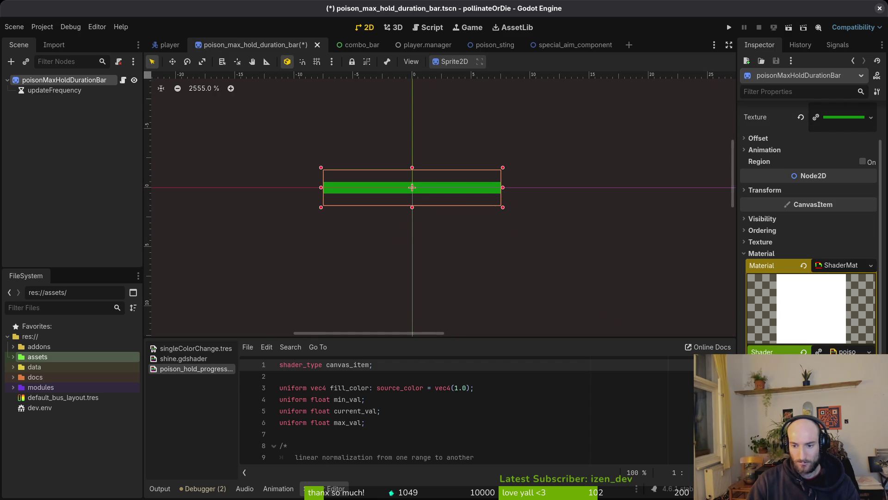
scroll(808, 229, up, 1)
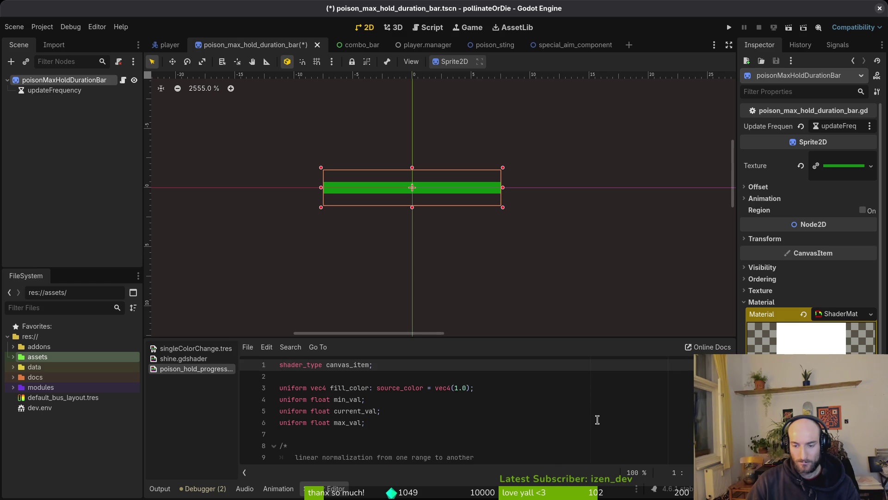
scroll(597, 420, down, 3)
scroll(809, 230, down, 3)
Set the shader parameter Current Val to 3.0 and place the caret at the shader's mix amount
click(852, 348)
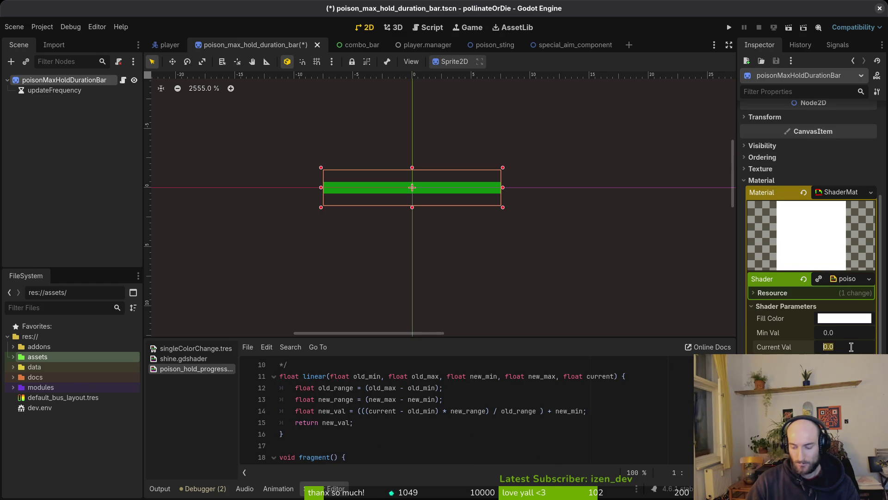
text(3)
key(Return)
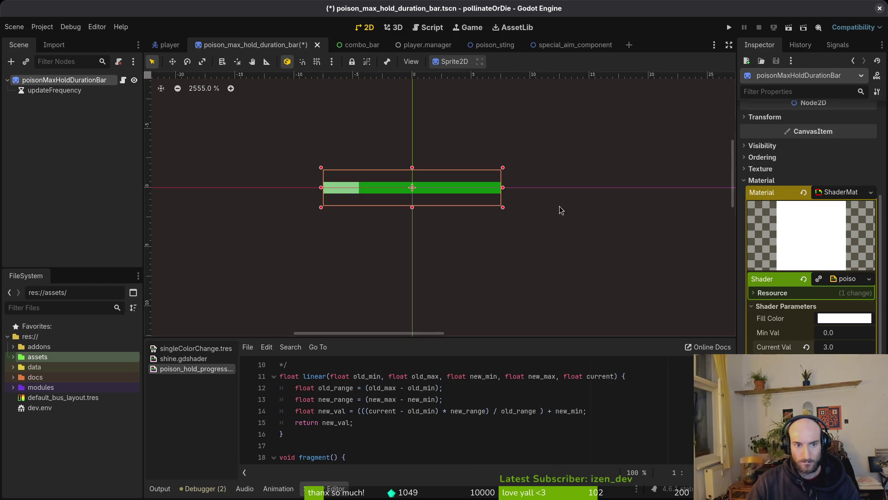
scroll(327, 162, up, 2)
scroll(387, 212, up, 2)
scroll(387, 211, up, 2)
scroll(488, 242, down, 1)
scroll(448, 222, down, 1)
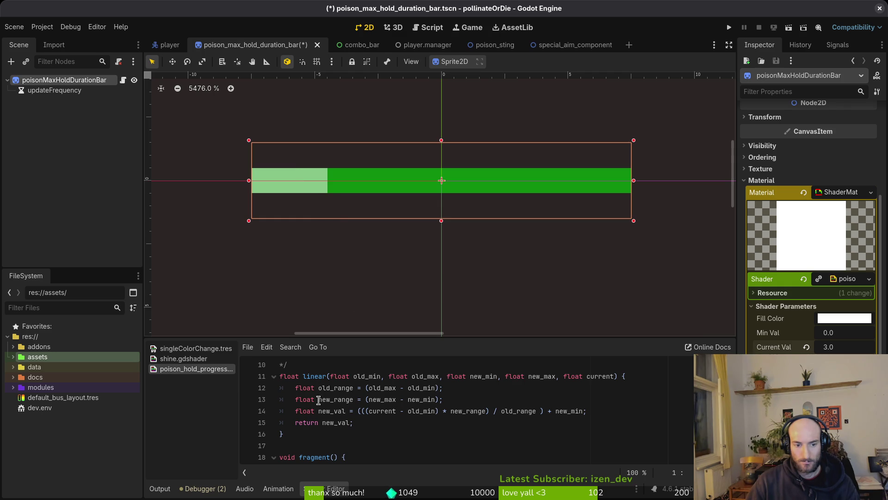
scroll(329, 410, down, 3)
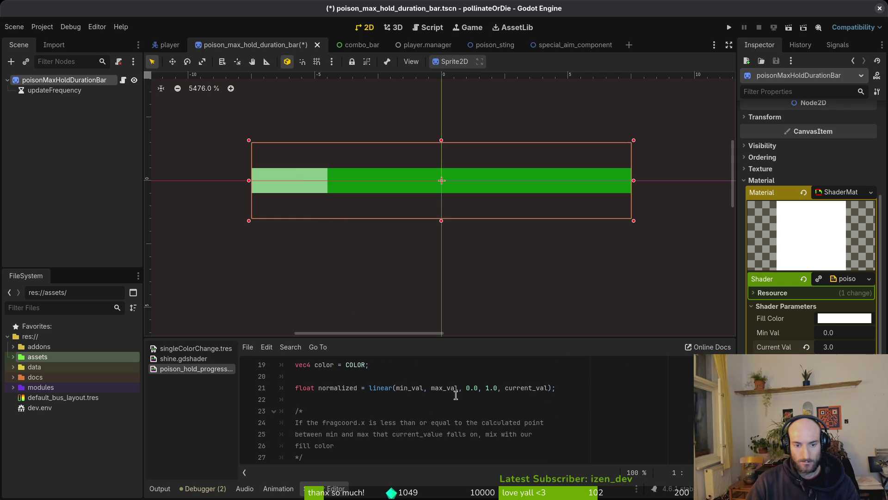
scroll(378, 402, down, 1)
scroll(368, 410, down, 1)
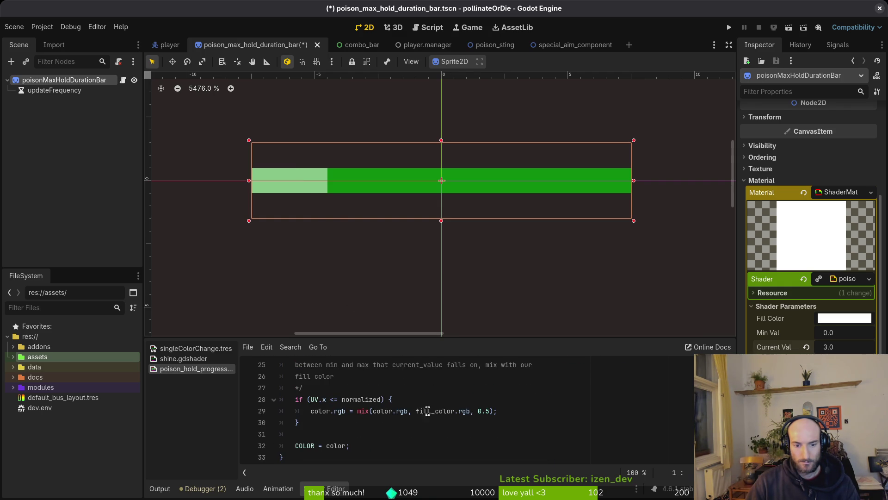
click(487, 411)
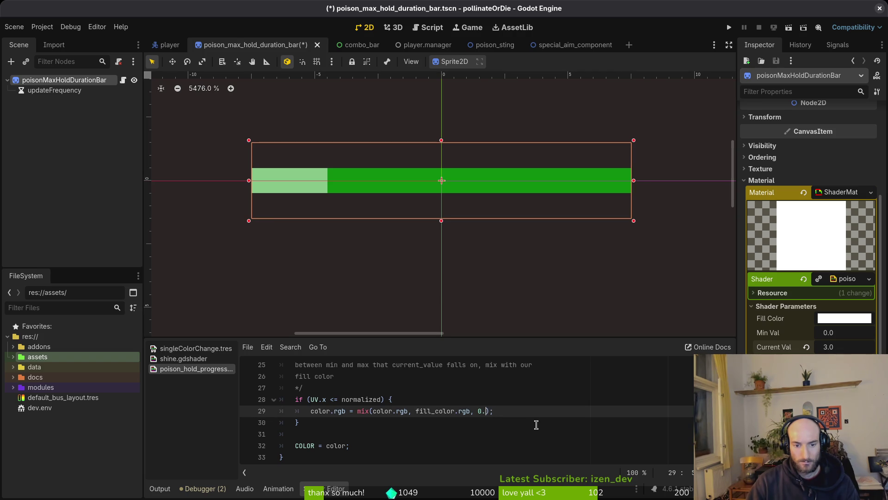
Change the shader's mix factor on line 29 from 0.5 to 1 and save the shader
key(BackSpace)
key(BackSpace)
text(1)
key(Return)
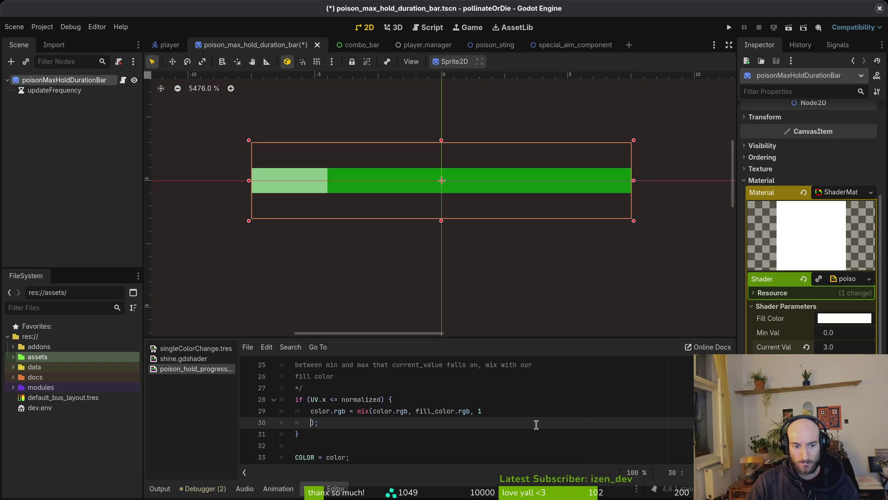
key(BackSpace)
key(BackSpace)
key(BackSpace)
key(ctrl+s)
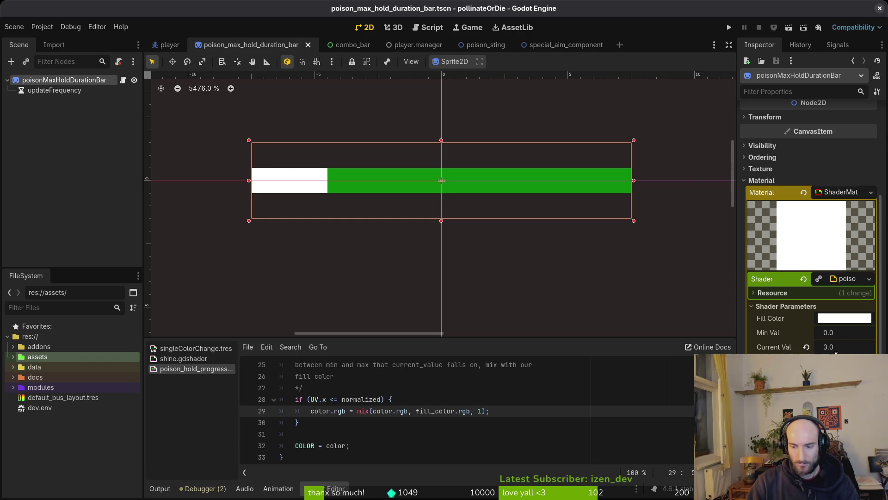
key(ctrl+s)
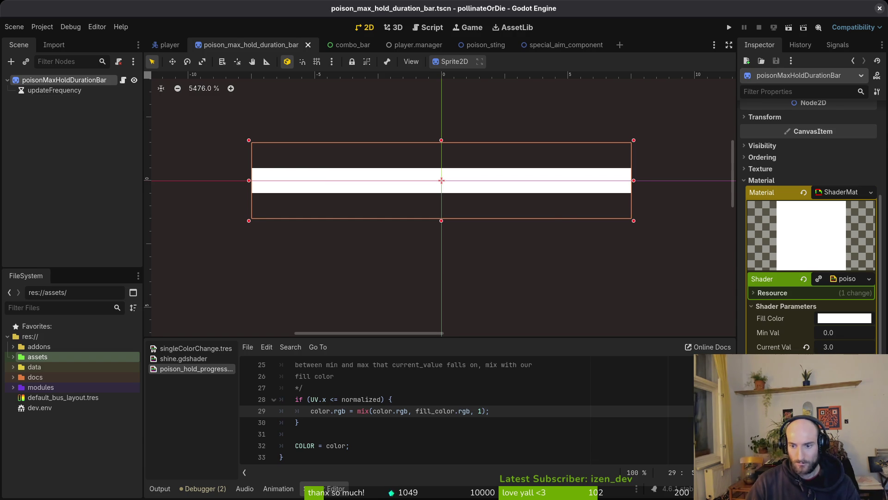
Reset Current Val to 0.0 and save the scene
drag(845, 347, 806, 347)
click(844, 346)
text(0)
key(Return)
key(ctrl+s)
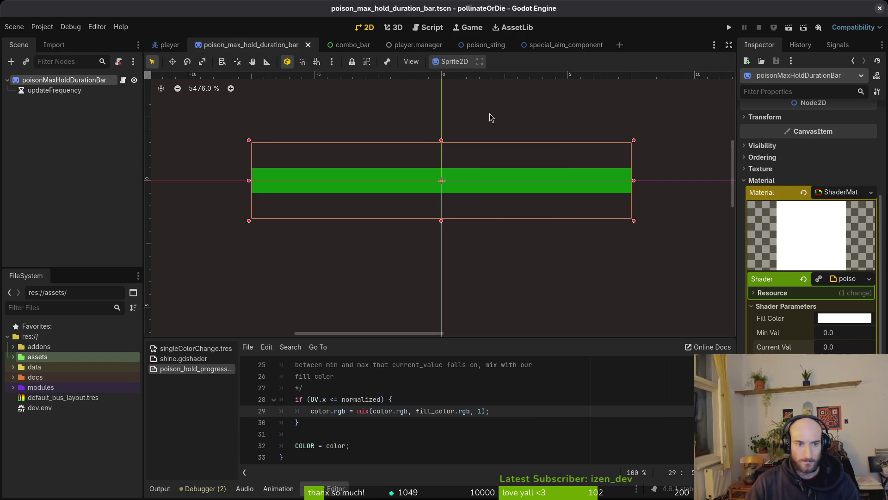
In Aseprite, select the bright green palette colour and copy its hex code
key(alt+Tab)
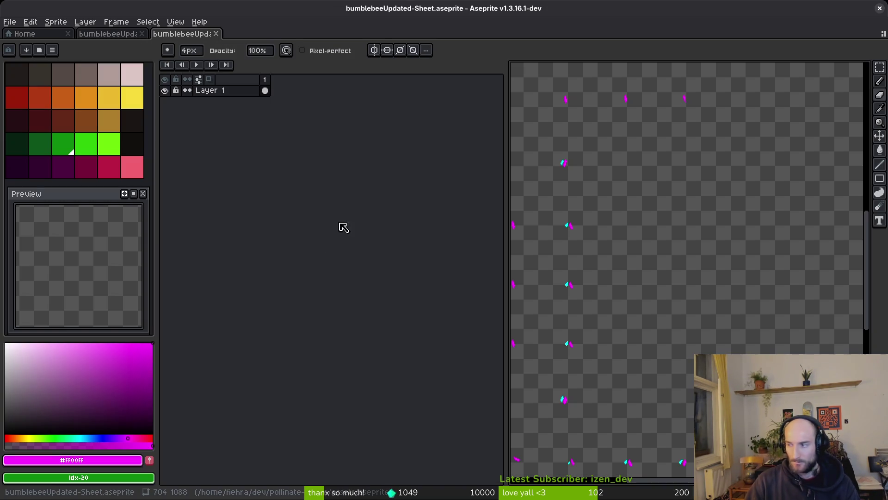
click(108, 147)
click(85, 461)
click(122, 461)
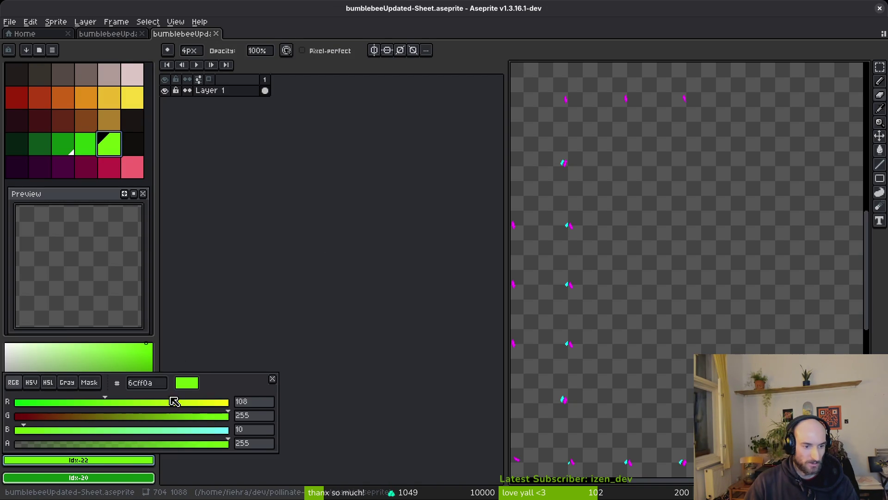
double_click(165, 384)
key(ctrl+c)
key(alt+Tab)
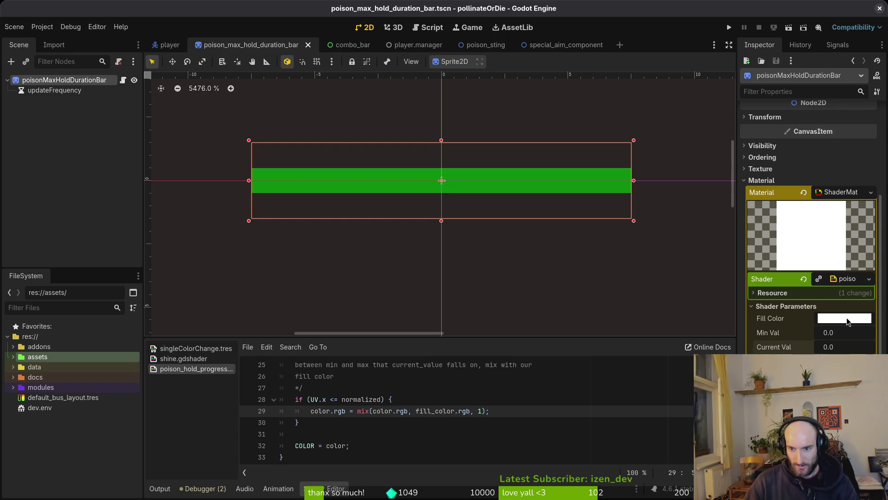
Paste hex 6cff0a into the shader's Fill Color and save the scene
click(845, 318)
click(821, 261)
key(ctrl+v)
key(Return)
key(ctrl+s)
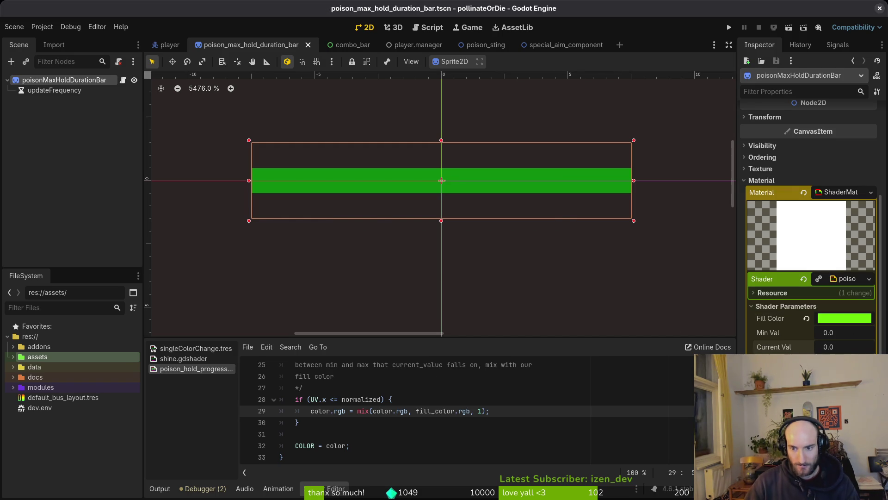
Preview the bar at Current Val 1.0 and save the scene
click(855, 339)
key(alt+Tab)
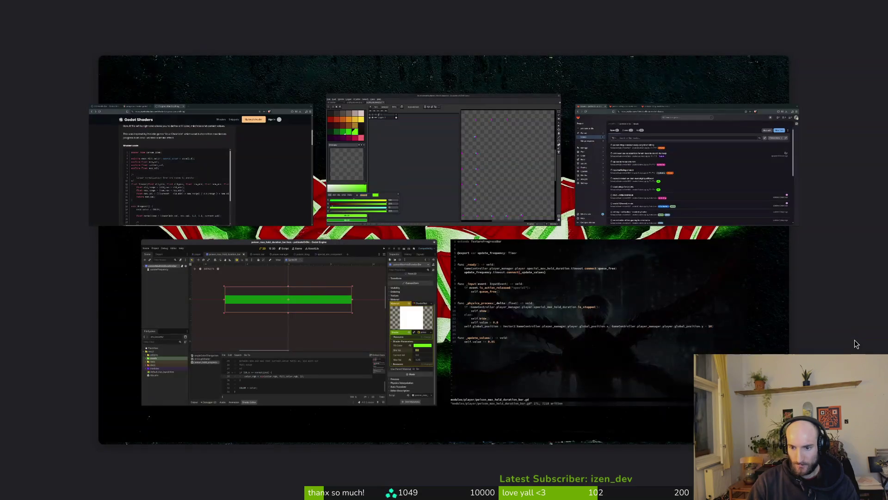
key(Tab)
text(1)
key(Return)
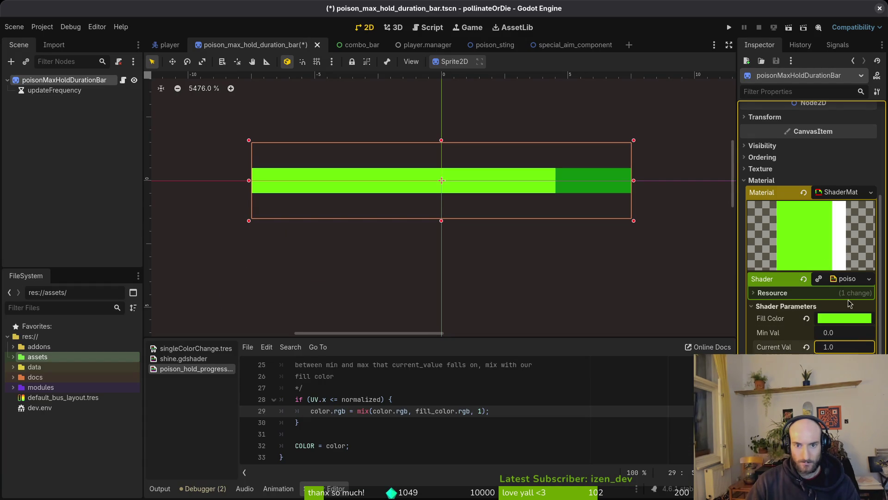
scroll(525, 217, down, 1)
scroll(526, 214, down, 10)
scroll(525, 213, up, 2)
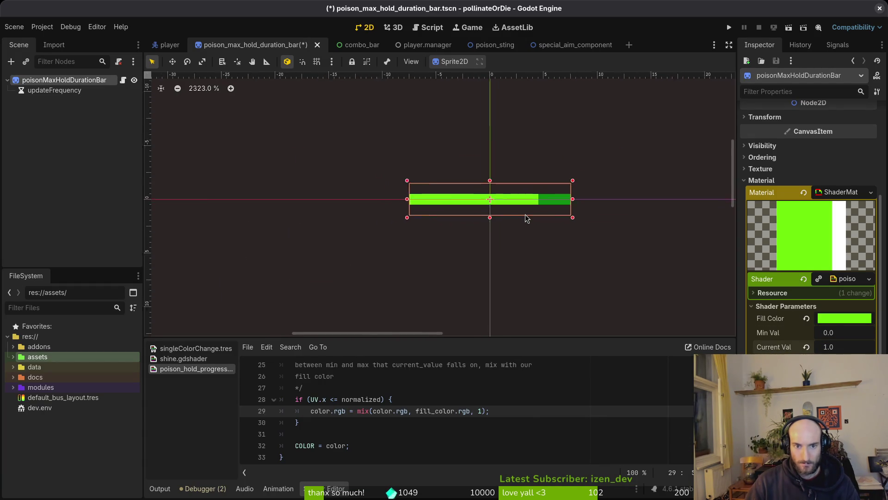
scroll(525, 214, up, 7)
scroll(525, 218, up, 1)
click(553, 229)
key(ctrl+s)
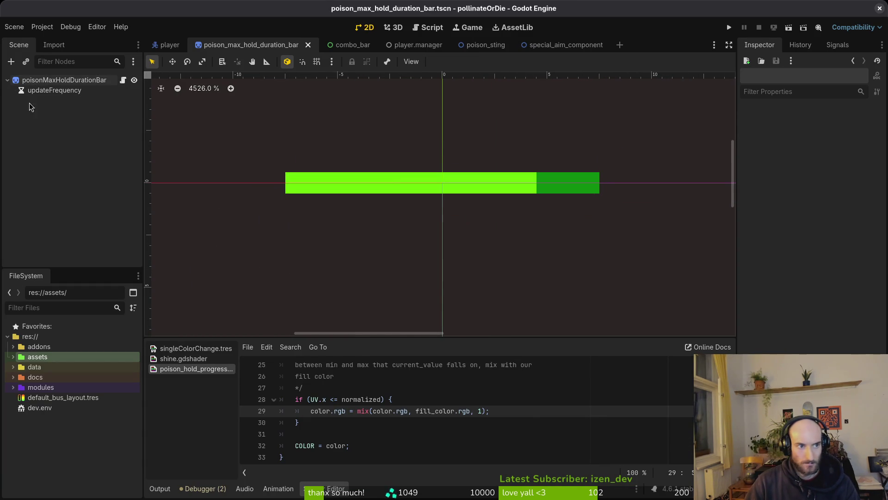
Reset Current Val to 0.0, collapse the root node and switch to Aseprite
click(52, 88)
click(857, 348)
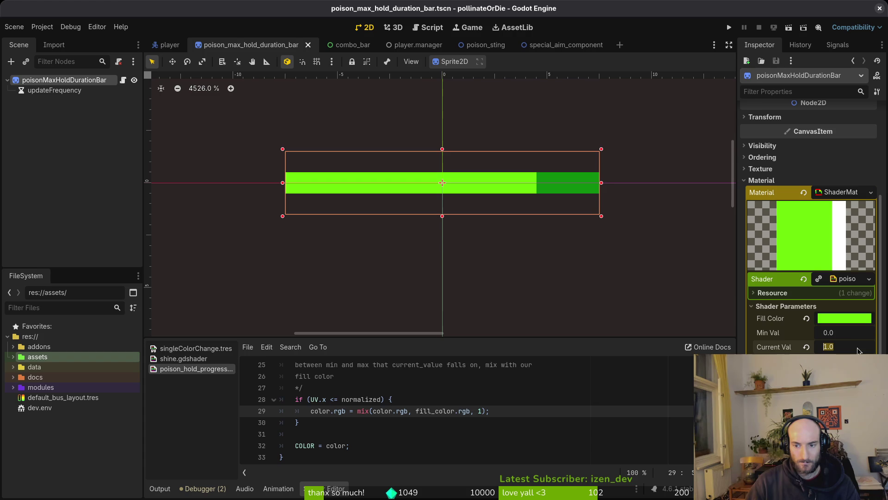
text(0)
key(Return)
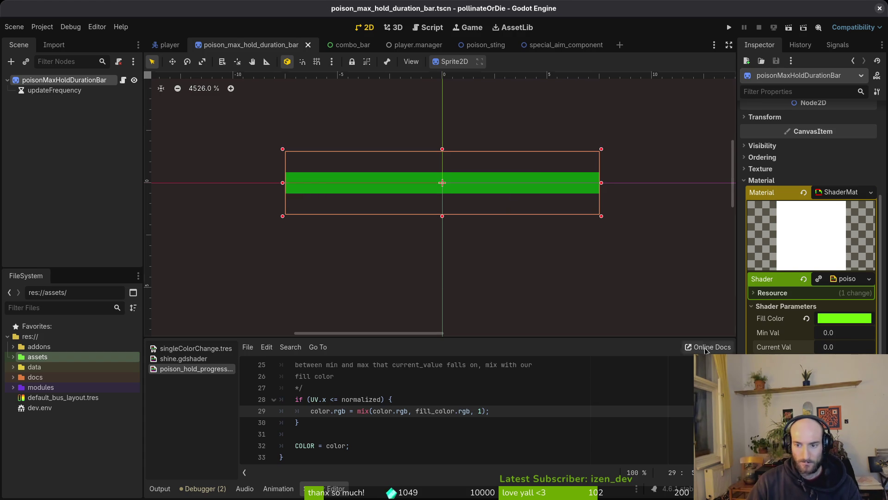
click(7, 81)
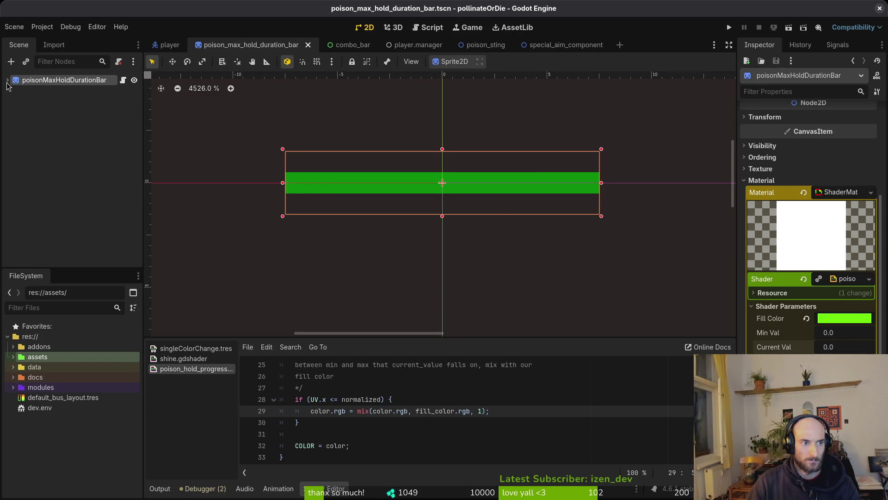
key(alt+Tab)
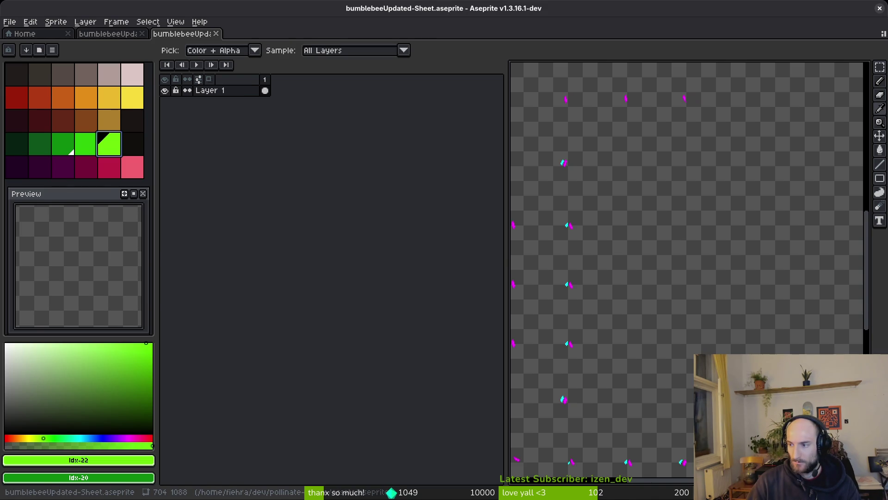
Change the script's base class from TextureProgressBar to Sprite2D and save
key(alt+Tab)
click(138, 250)
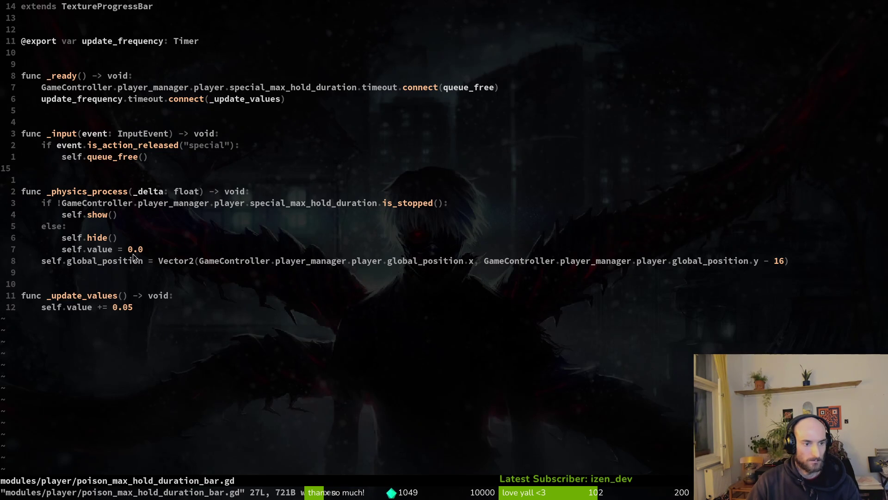
click(73, 8)
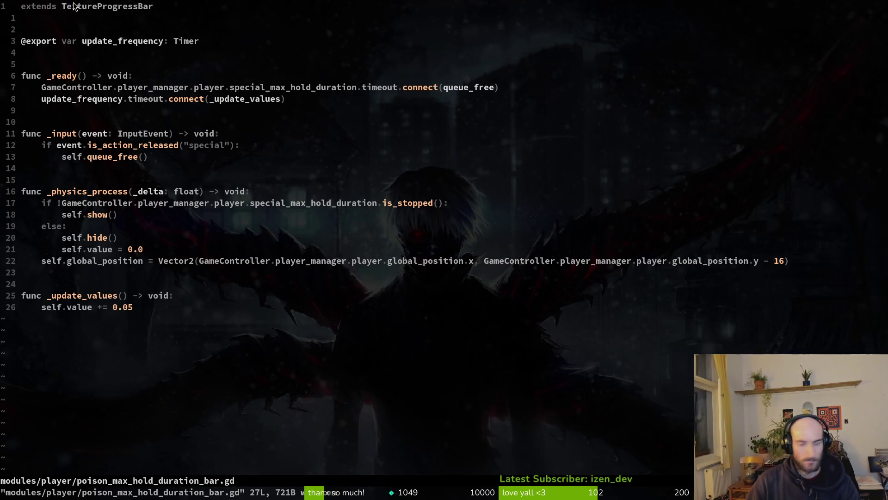
text(ciwSprite2D)
key(Escape)
text(:w)
key(Return)
key(j)
key(j)
key(j)
key(j)
key(j)
key(j)
key(j)
Declare 'var progress_value = 0.0' below the export line and save
key(k)
key(k)
key(k)
key(k)
key(k)
key(k)
key(o)
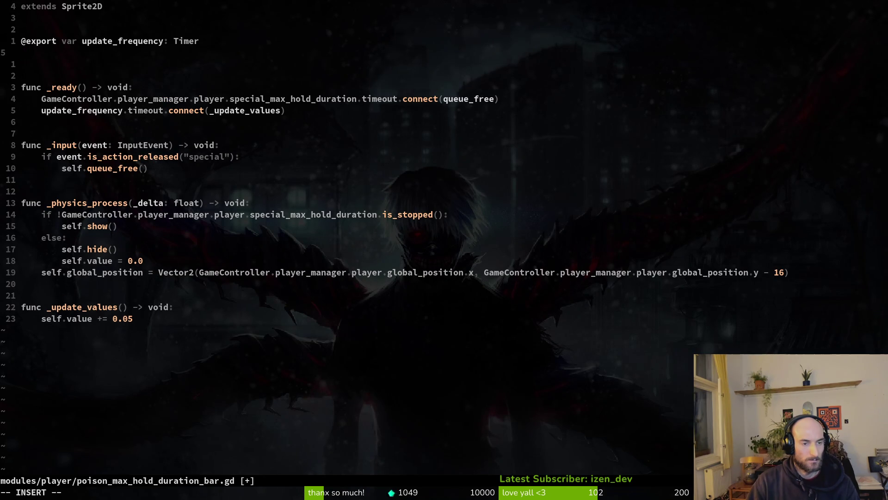
text(var )
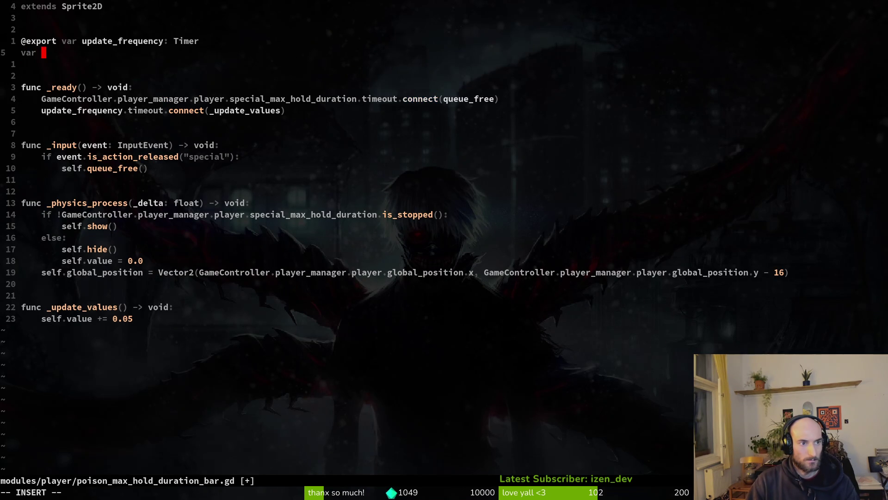
text(progress_ba)
key(h)
key(h)
text(ciwprogress_value)
key(Escape)
text(:w)
key(Return)
text(alue = 0.0)
key(Escape)
text(:w)
key(Return)
key(j)
key(j)
key(j)
key(j)
key(j)
key(j)
key(j)
key(j)
Replace self with progress_value on the line 23 value reset
key(b)
key(b)
key(b)
key(b)
key(b)
key(b)
text(c2wpro)
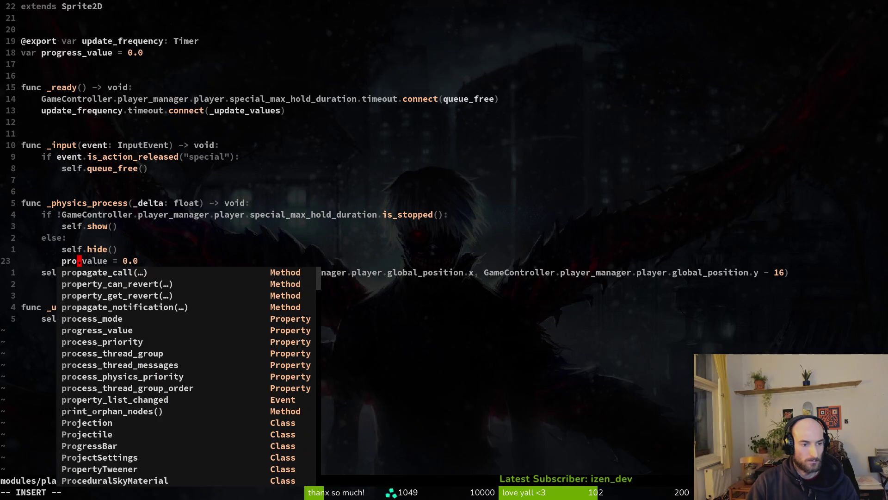
key(ctrl+n)
key(ctrl+n)
key(ctrl+n)
key(ctrl+n)
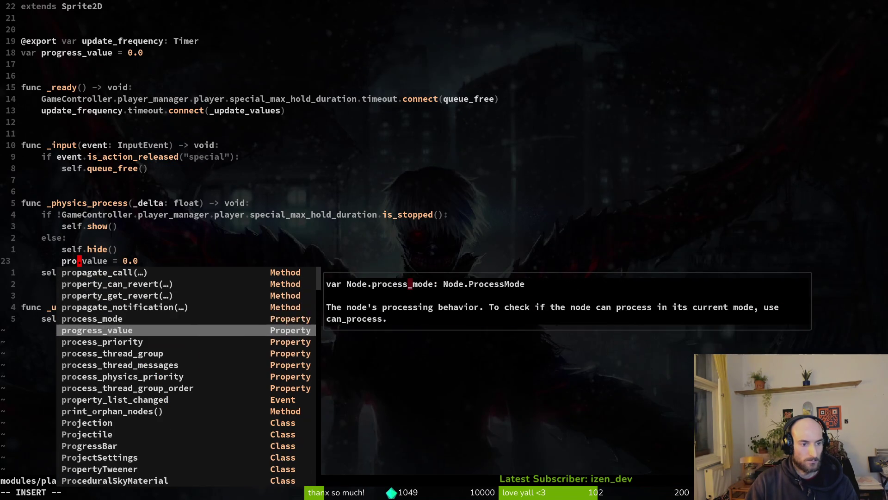
key(Escape)
key(shift+v)
key(Escape)
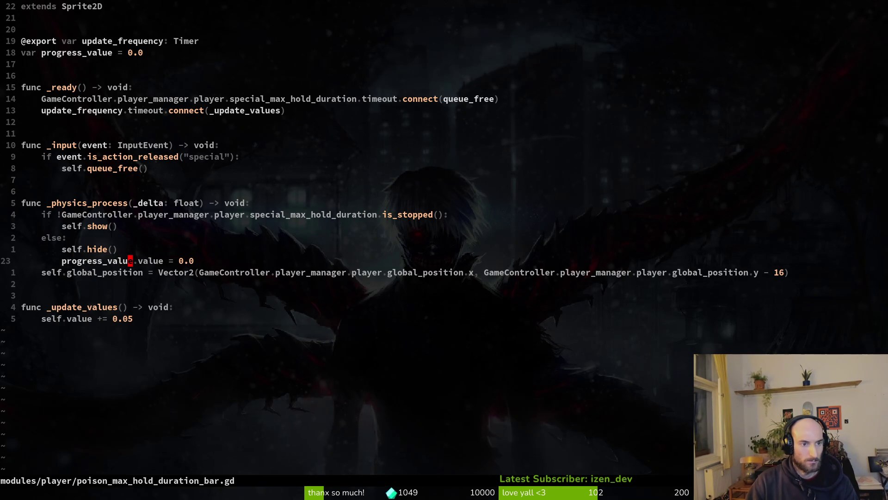
Search the project for 'value = 0.0', jump to the line 23 match and save the script
key(space)
text(psvalue = 0.0)
key(Return)
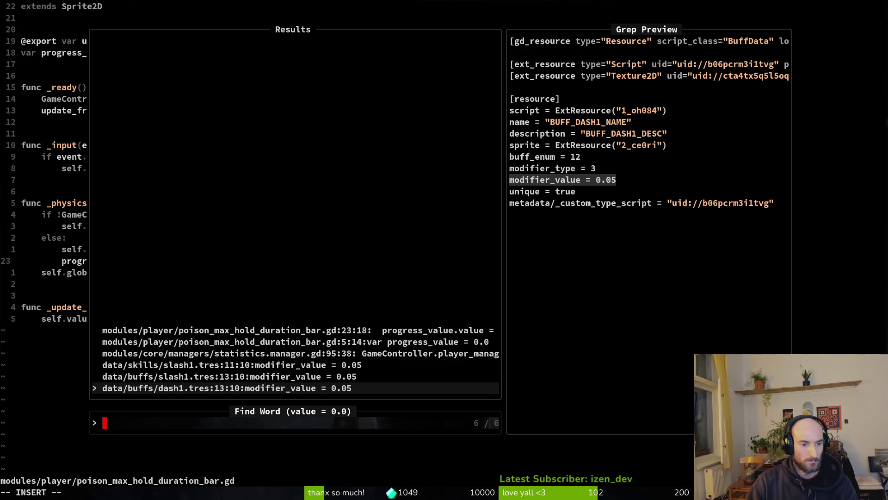
key(ctrl+p)
key(ctrl+p)
key(ctrl+p)
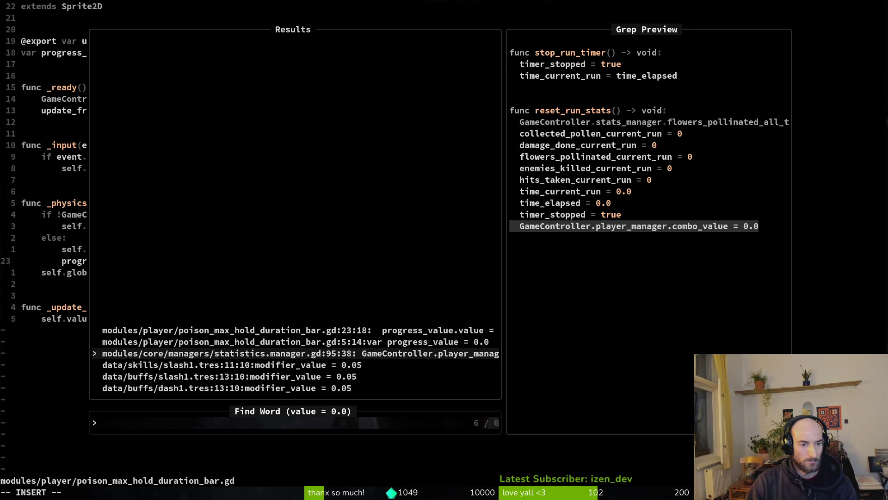
key(ctrl+p)
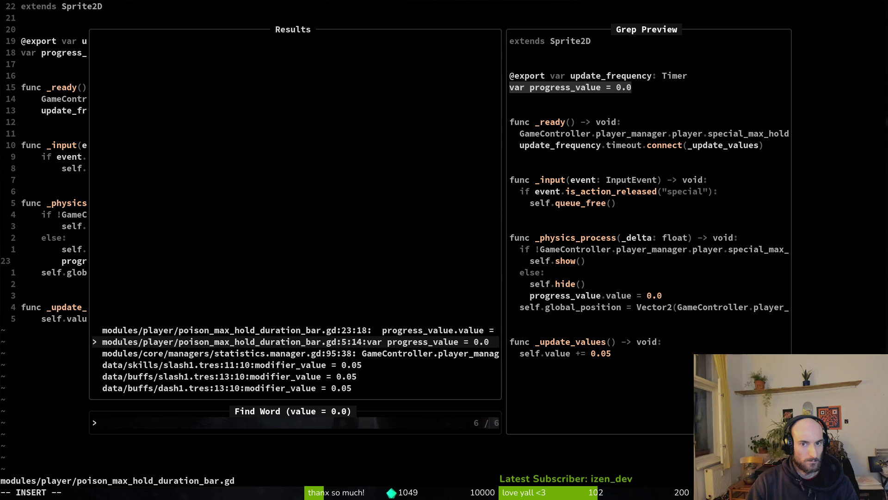
key(ctrl+p)
key(Return)
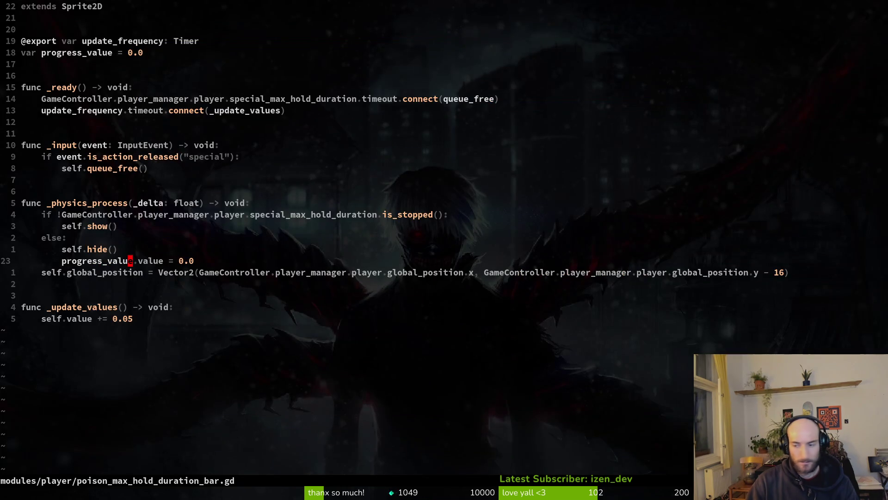
text(:w)
key(Return)
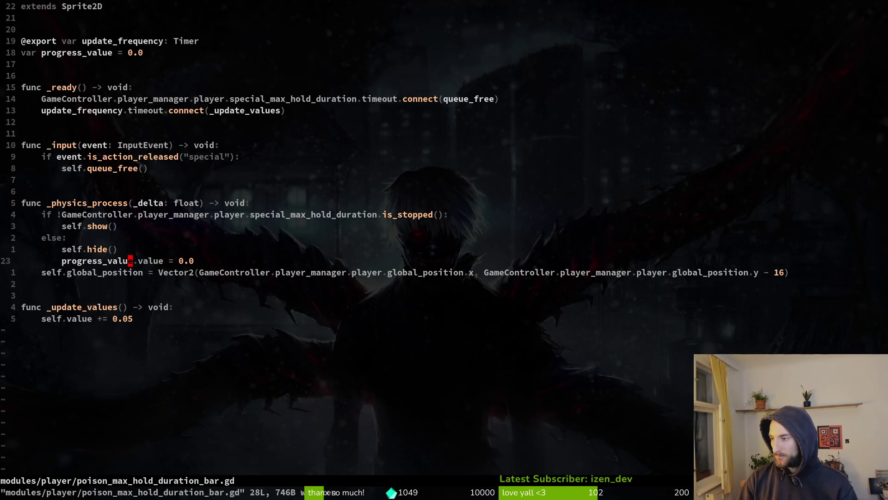
key(alt+Tab)
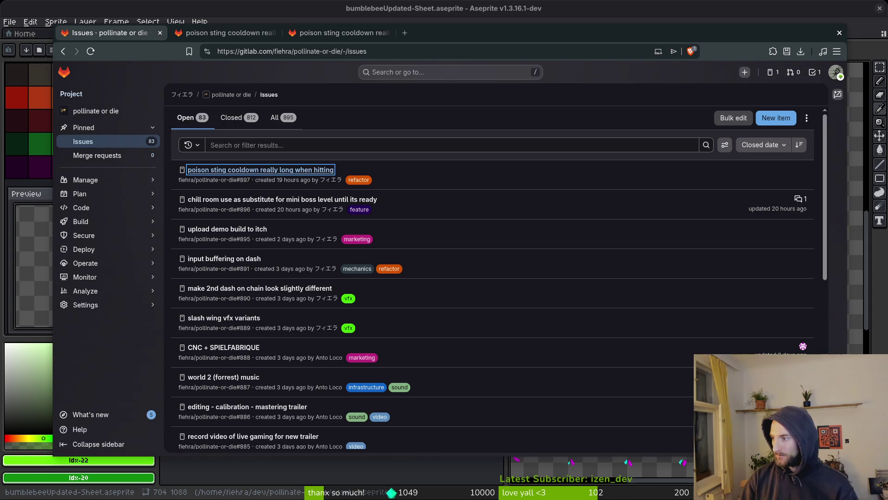
Close the progress shader and 3D Health Bar browser tabs and return to Aseprite
key(Return)
key(alt+Tab)
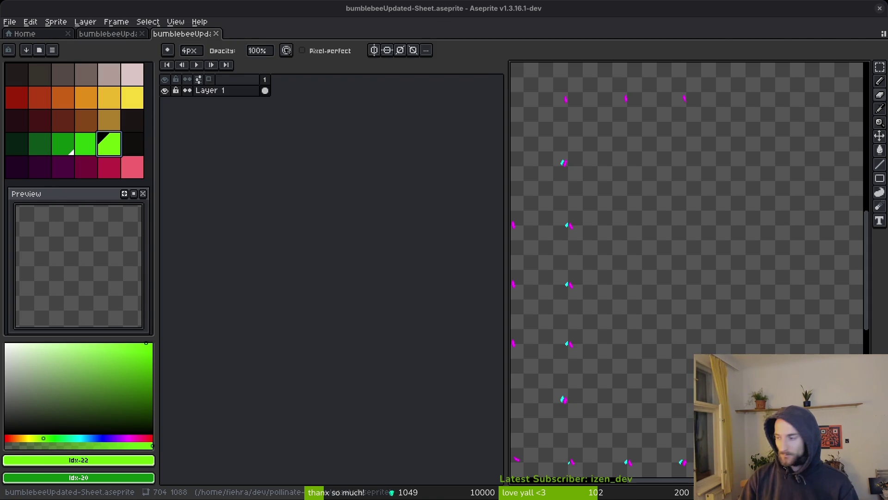
key(alt+Tab)
middle_click(244, 36)
middle_click(104, 31)
key(alt+Tab)
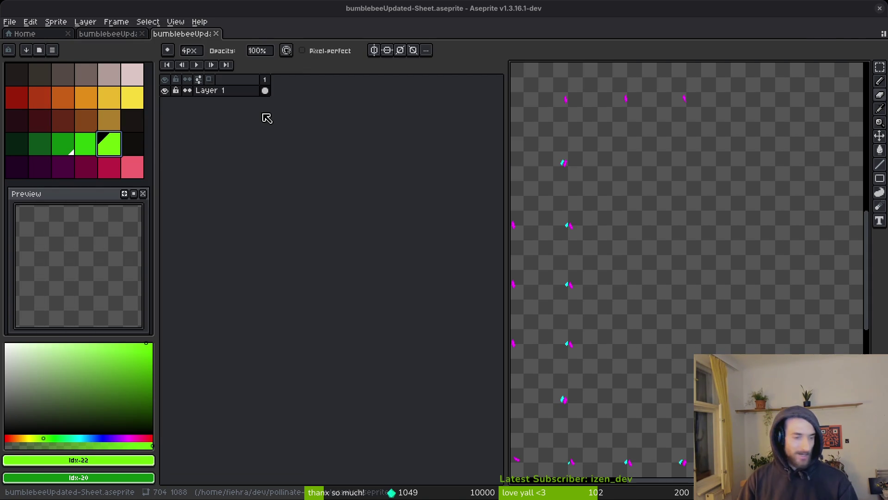
Close the bumblebeeUpdated-Sheet file in Aseprite and switch to Neovim
middle_click(203, 38)
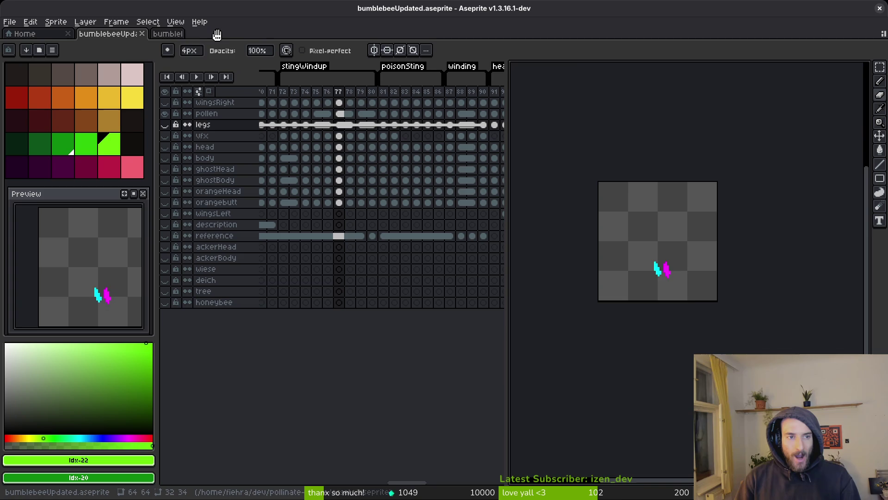
key(alt+Tab)
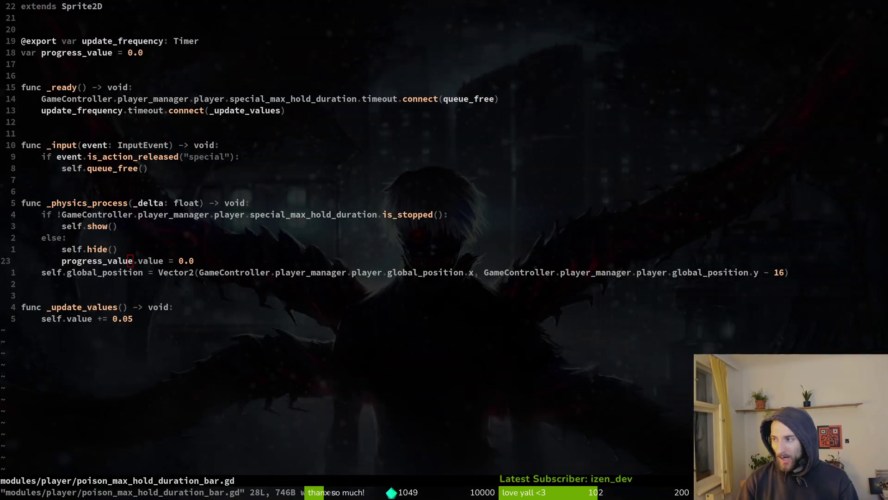
key(alt+Tab)
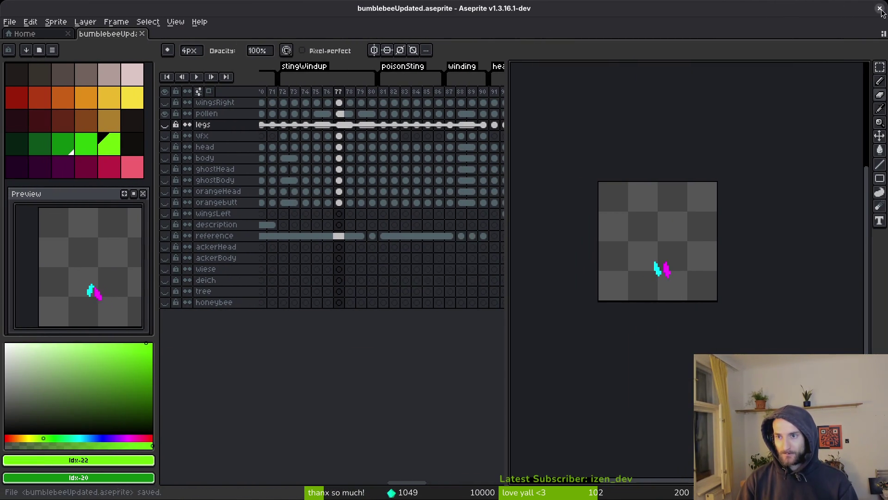
key(alt+Tab)
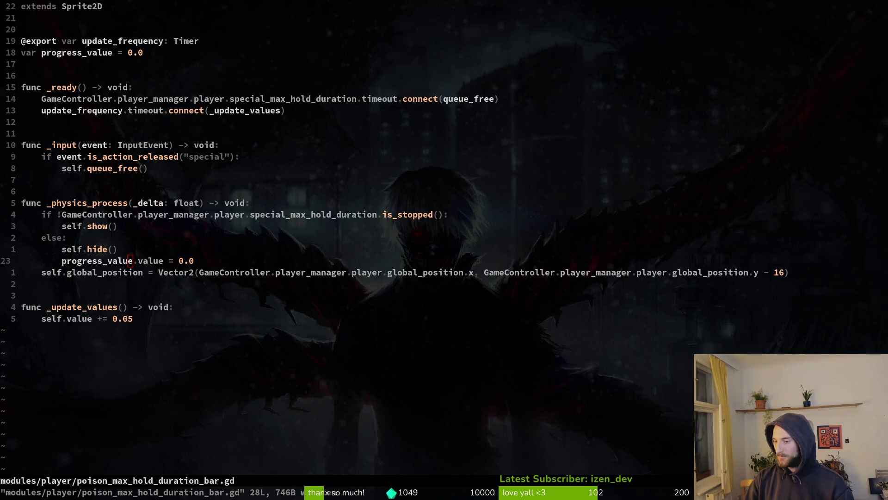
click(134, 261)
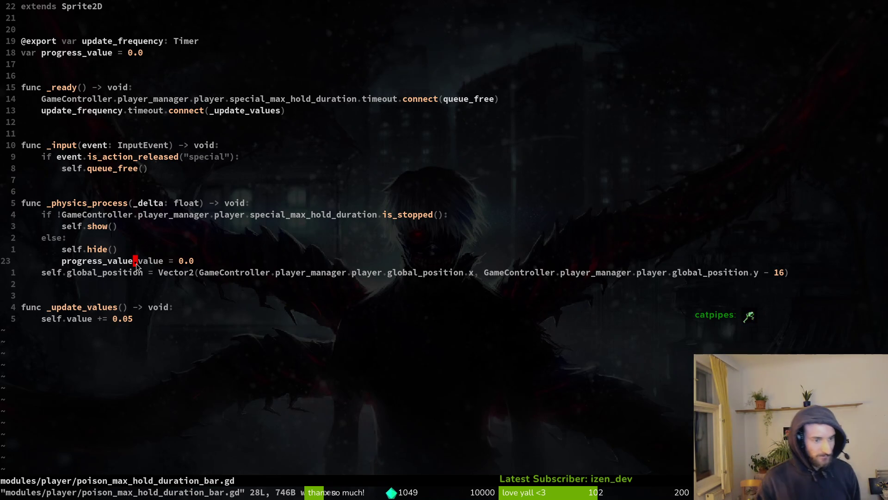
Remove the '.value' property from the progress_value reset line and save
key(j)
key(j)
key(j)
key(j)
key(j)
key(b)
key(b)
key(b)
key(b)
key(b)
key(b)
key(b)
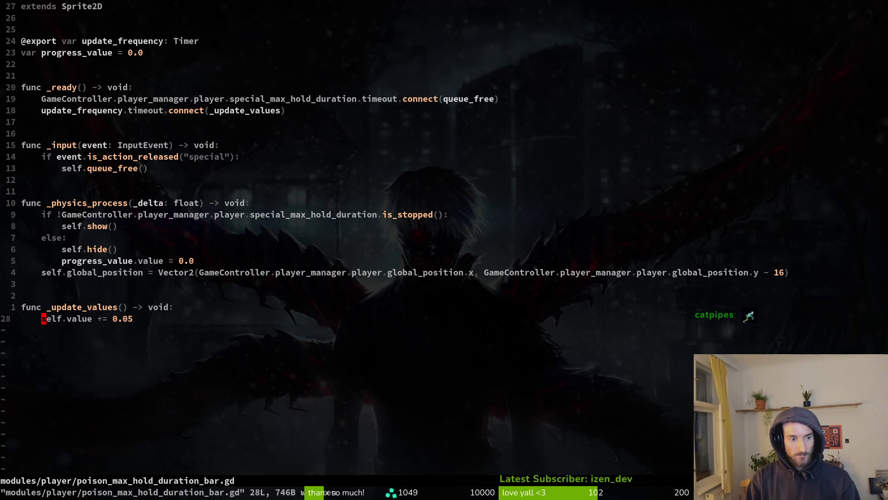
text(wi.sel)
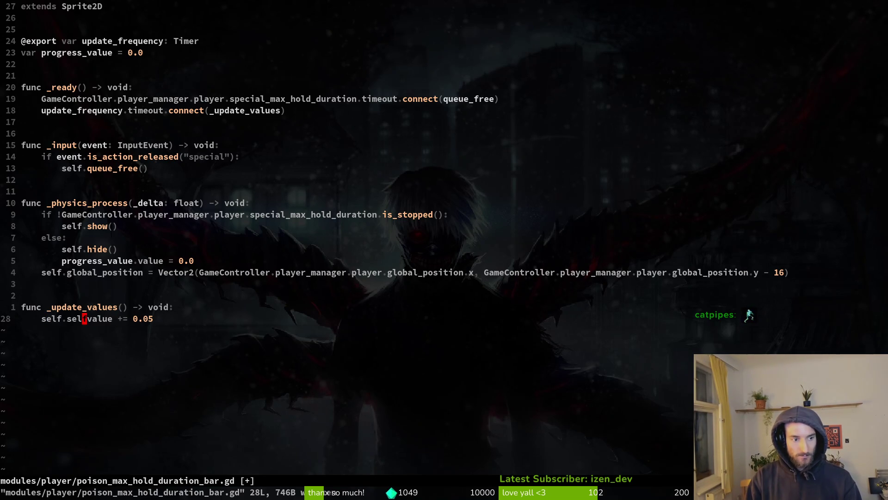
text(rf)
key(k)
key(k)
key(k)
key(k)
key(w)
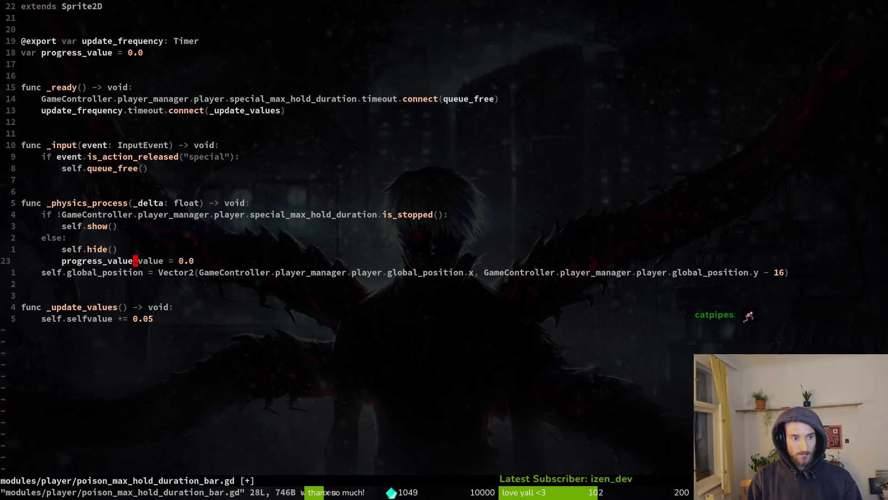
key(w)
key(c)
key(w)
key(BackSpace)
key(Escape)
text(:w)
key(Return)
key(j)
key(j)
key(j)
key(j)
key(j)
Change 'self.value' to 'progress_value' on the 0.05 increment line, save, and start a live grep
key(b)
key(b)
key(b)
key(b)
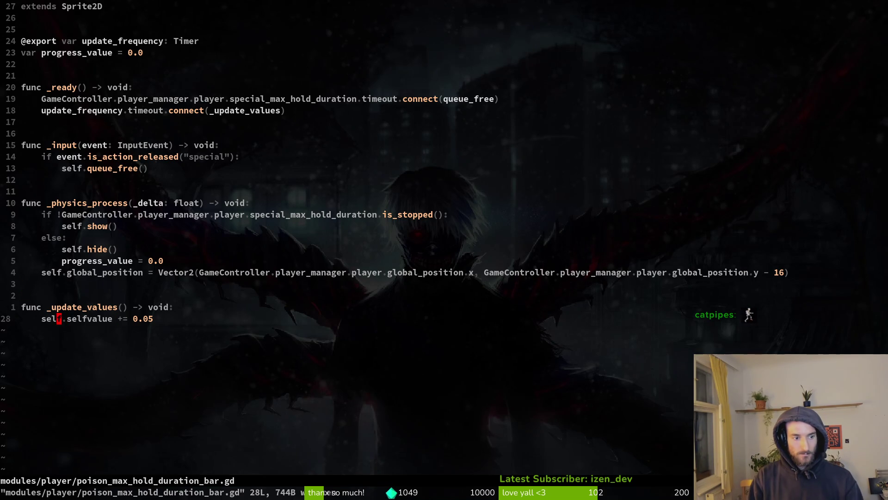
text(c2w)
text(pro)
key(Return)
key(Escape)
text(:w)
key(Return)
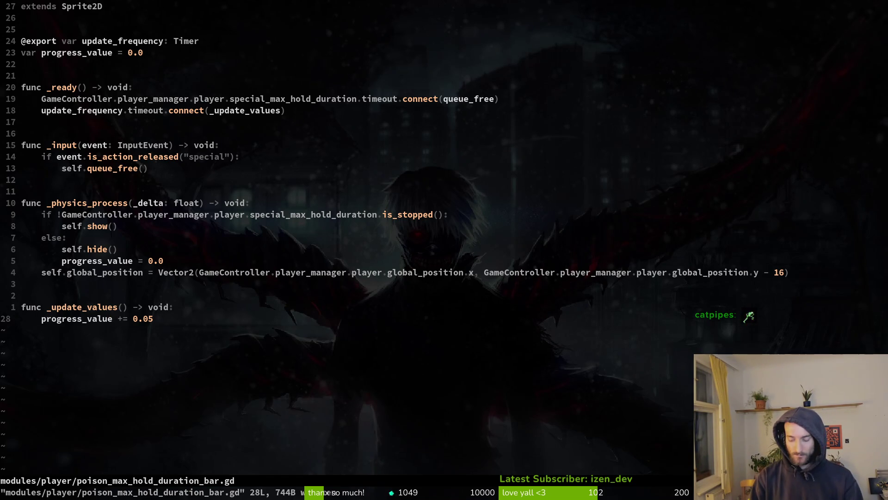
key(space)
text(fgset)
text(_shader)
Grep for set_shader, yank the set_shader_parameter line from pollen_trail_vfx.gd:11 and jump back
key(Return)
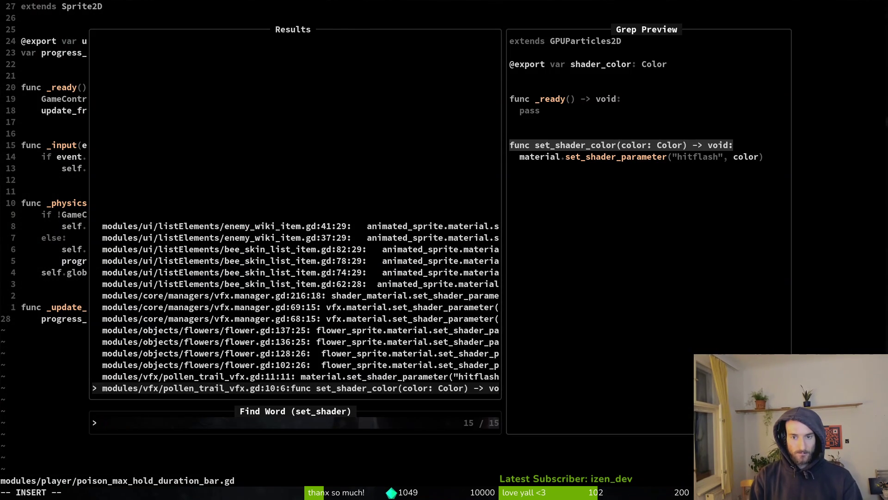
key(Up)
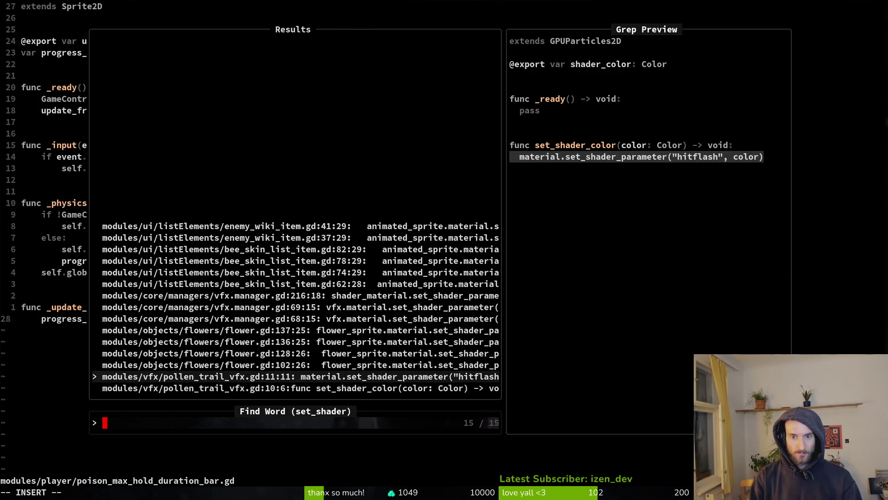
key(Up)
key(Down)
key(Return)
key(ctrl+o)
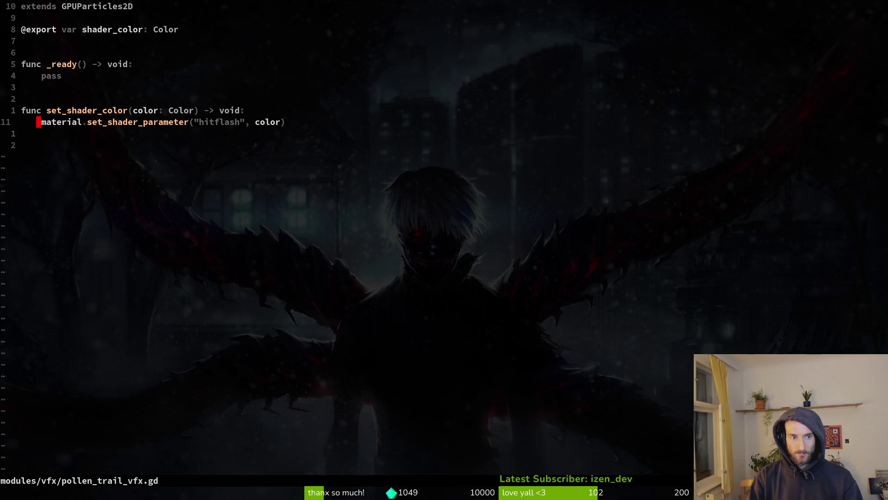
key(ctrl+o)
Paste the hitflash set_shader_parameter line into _physics_process below the self.global_position update
key(p)
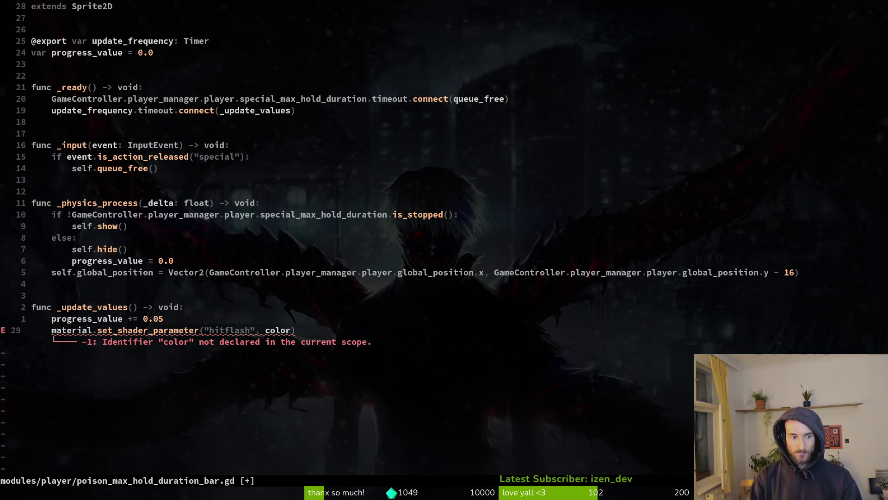
key(shift+v)
key(shift+k)
key(shift+k)
key(shift+k)
key(shift+k)
key(shift+k)
key(shift+k)
key(shift+k)
key(shift+j)
key(shift+j)
key(shift+j)
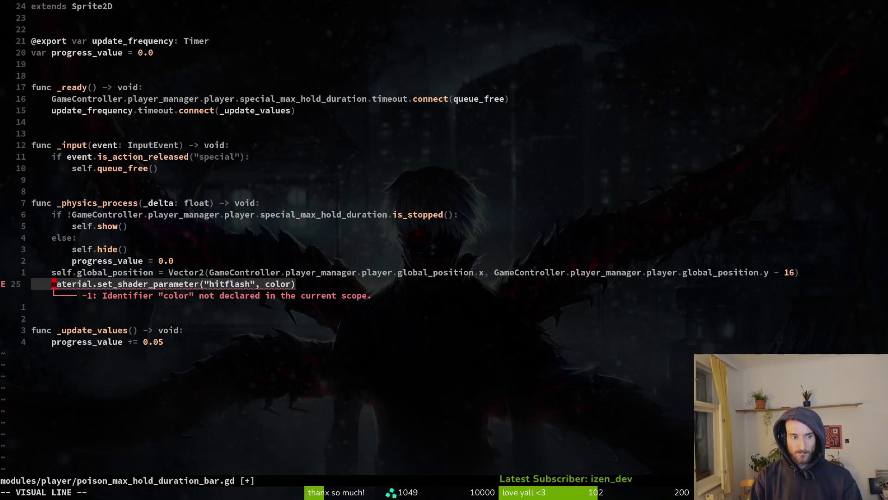